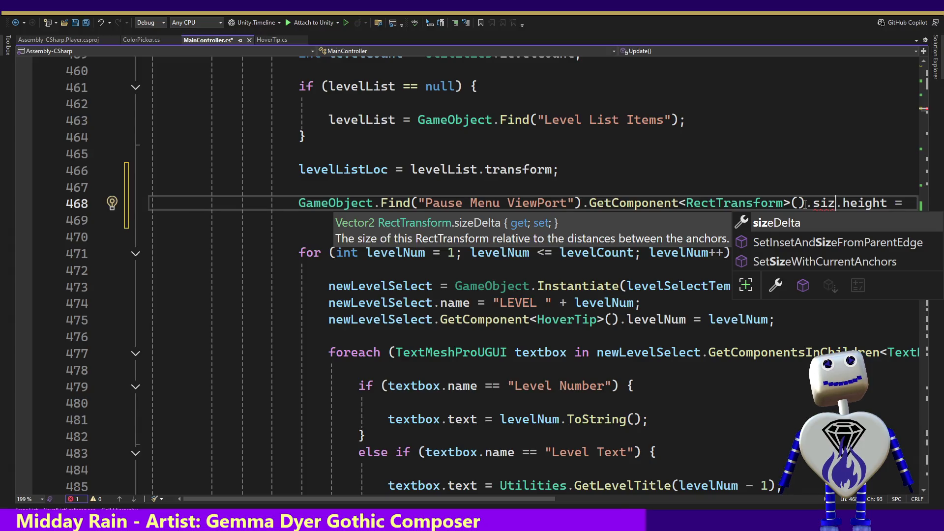
Accept sizeDelta on line 468 and browse the Vector2 member list, including y and Equals.
key(Tab)
text(.)
key(Down)
key(Down)
key(Down)
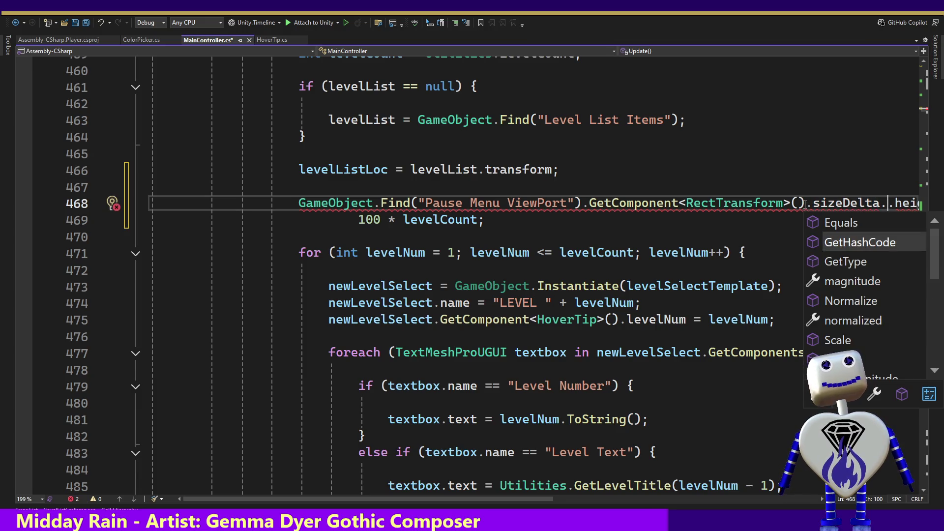
key(Down)
key(Down)
key(Down)
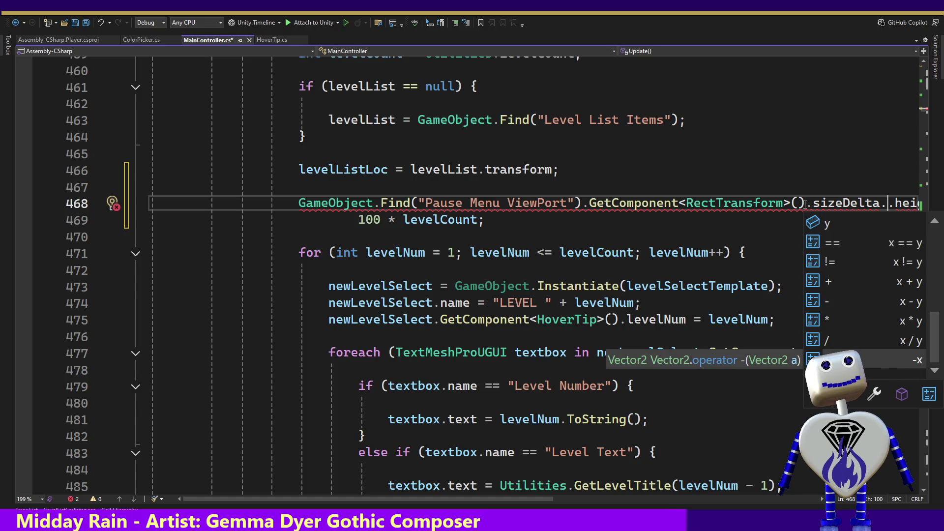
key(Up)
key(Up)
key(Up)
key(Up)
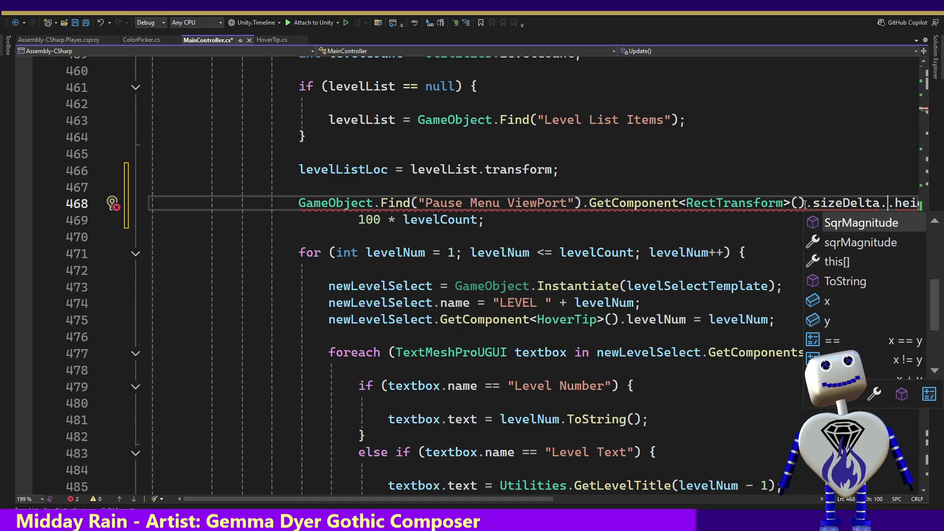
key(Down)
key(Down)
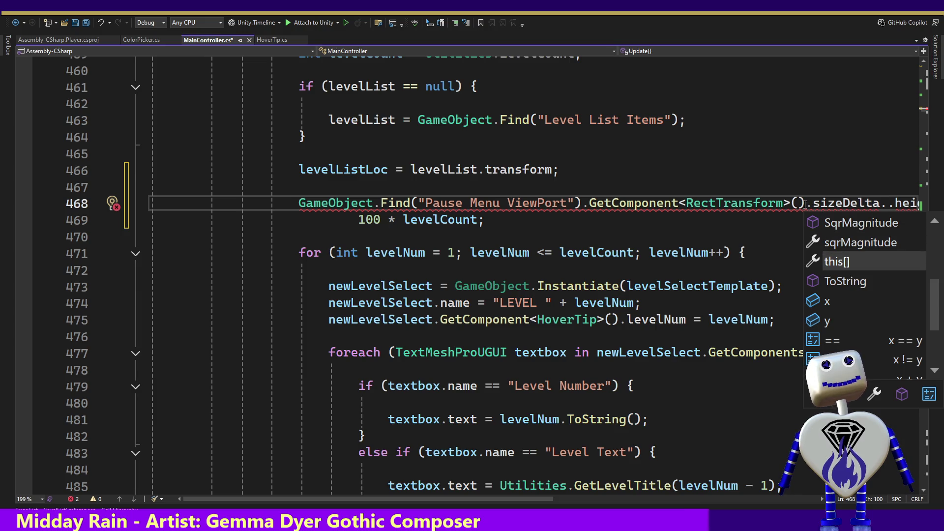
key(Down)
key(Down)
key(Down)
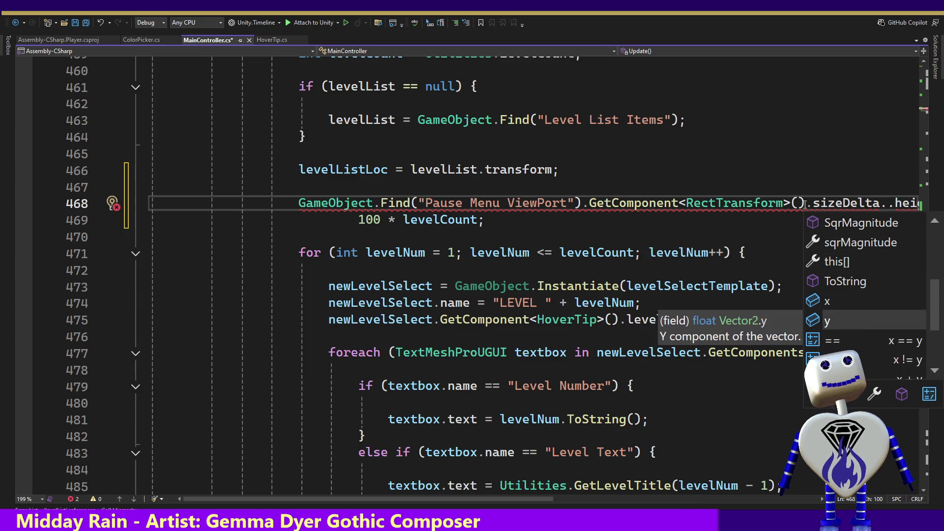
key(Up)
key(Up)
key(Up)
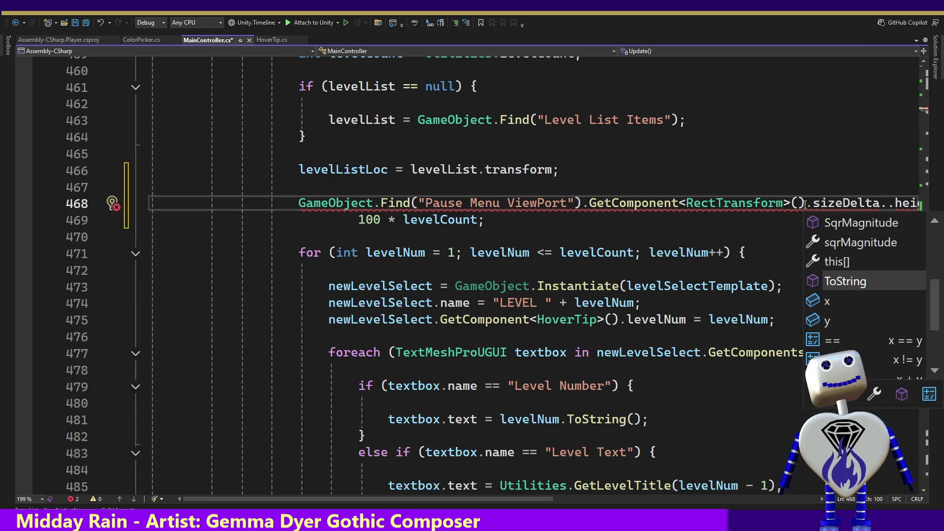
key(Up)
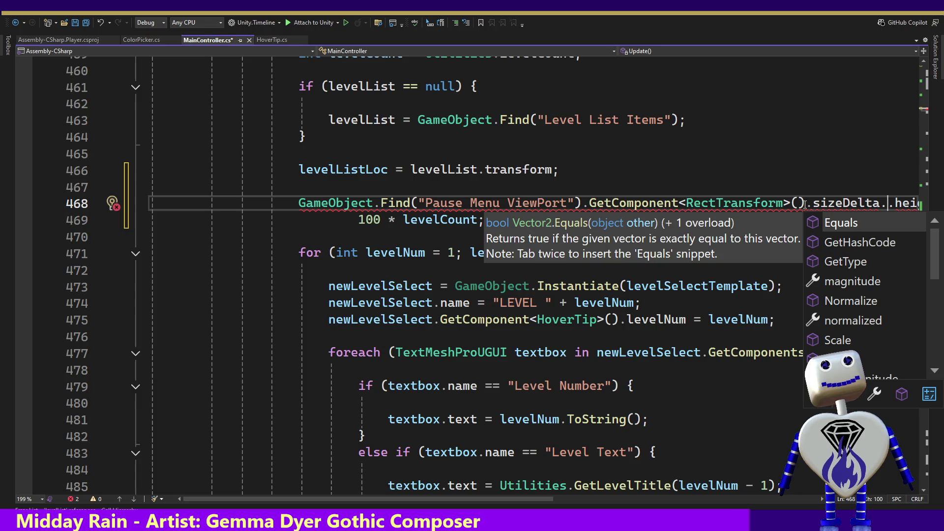
key(Down)
key(Down)
key(Down)
key(Down)
key(Down)
key(Down)
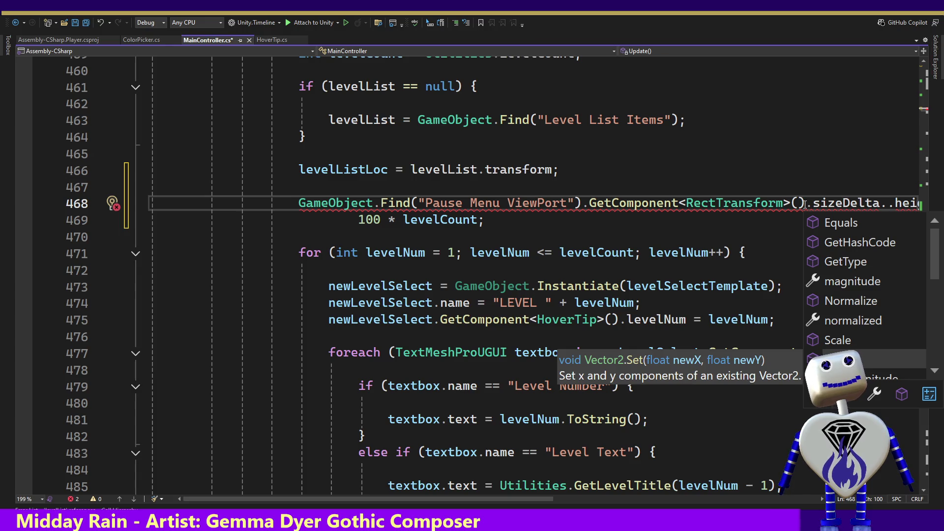
key(Down)
key(Down)
key(Down)
key(Down)
key(Down)
key(Down)
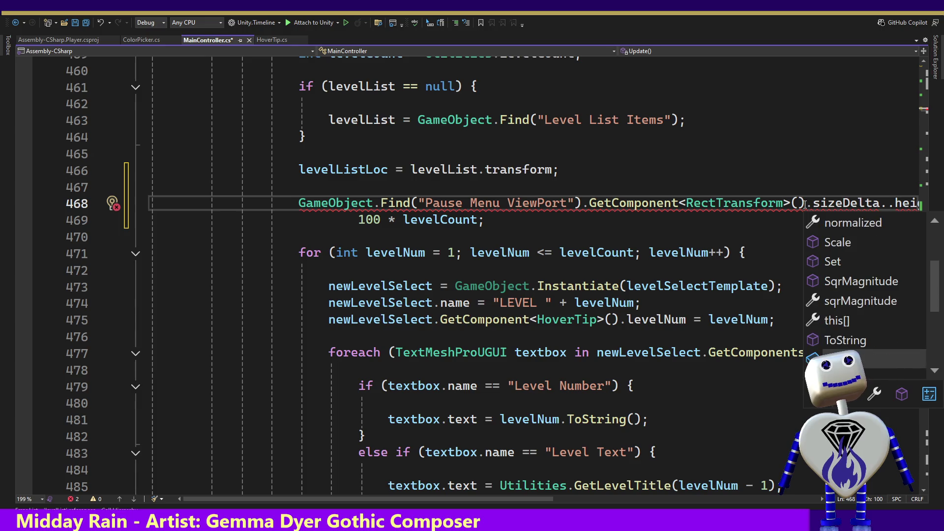
Delete the sizeDelta access so line 468 reads GetComponent<RectTransform>().height = 100 * levelCount.
key(Page_Up)
key(Up)
key(Up)
key(Up)
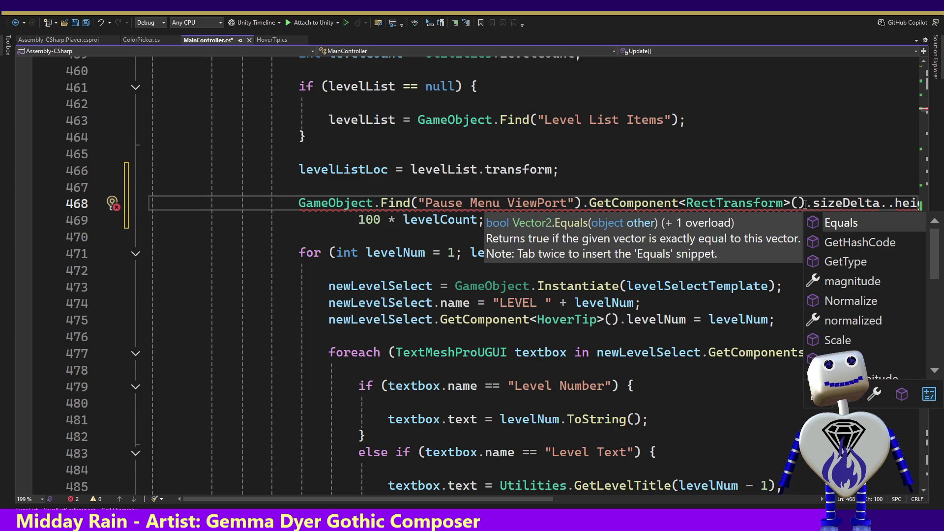
key(BackSpace)
key(BackSpace)
key(BackSpace)
key(BackSpace)
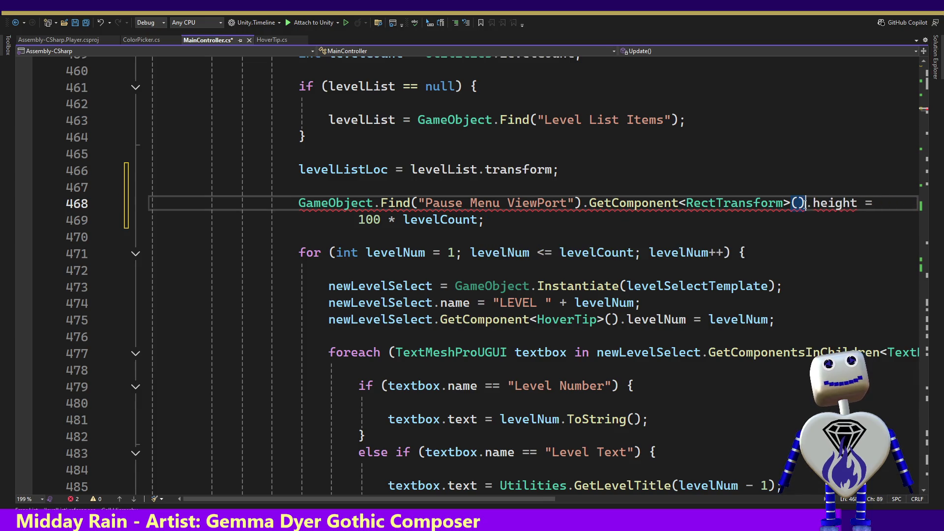
text(.)
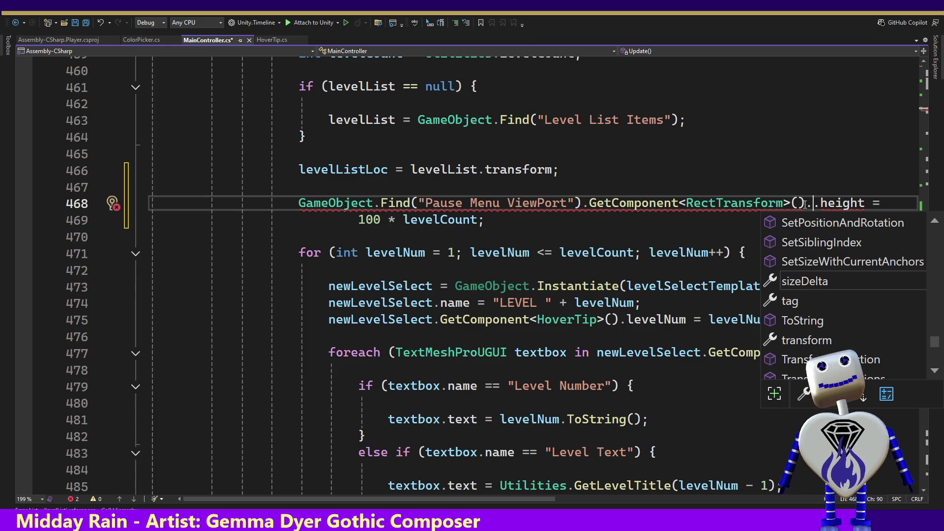
Insert SetSizeWithCurrentAnchors after GetComponent<RectTransform>() on line 468 and select its name.
key(Up)
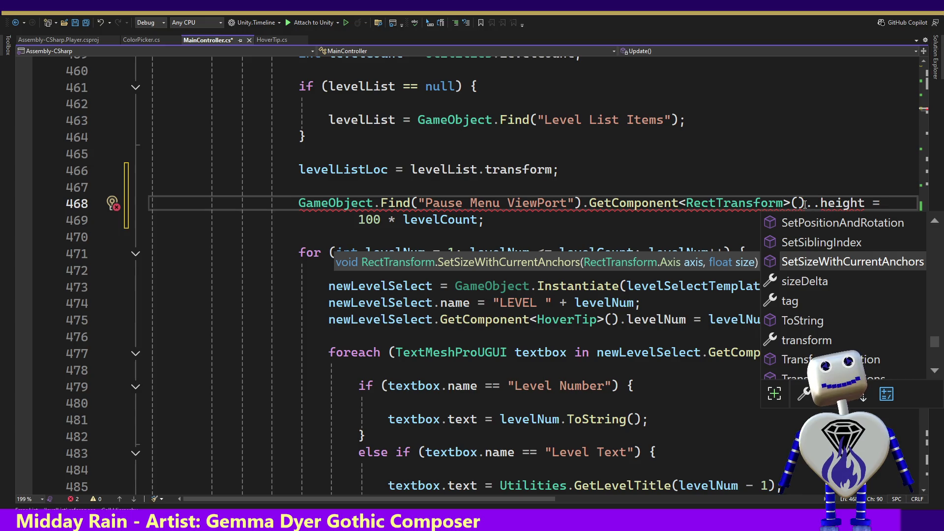
key(Tab)
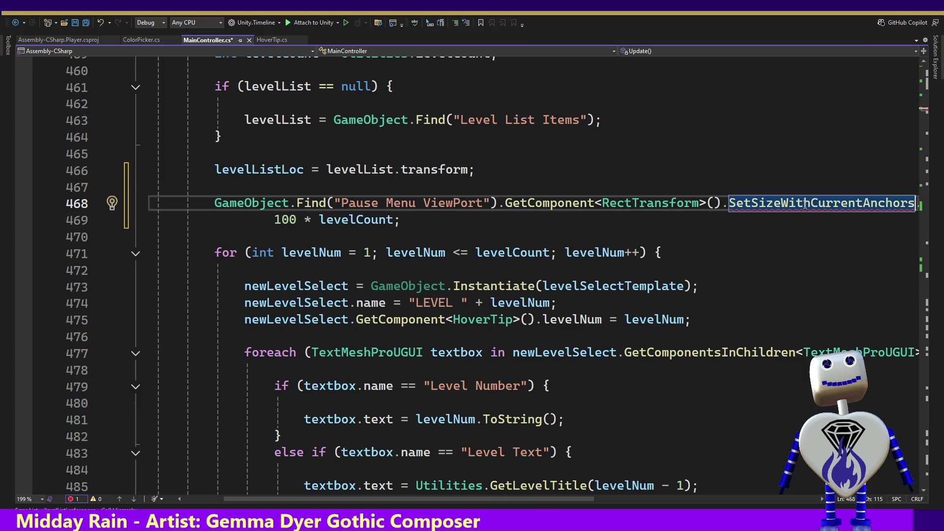
double_click(802, 205)
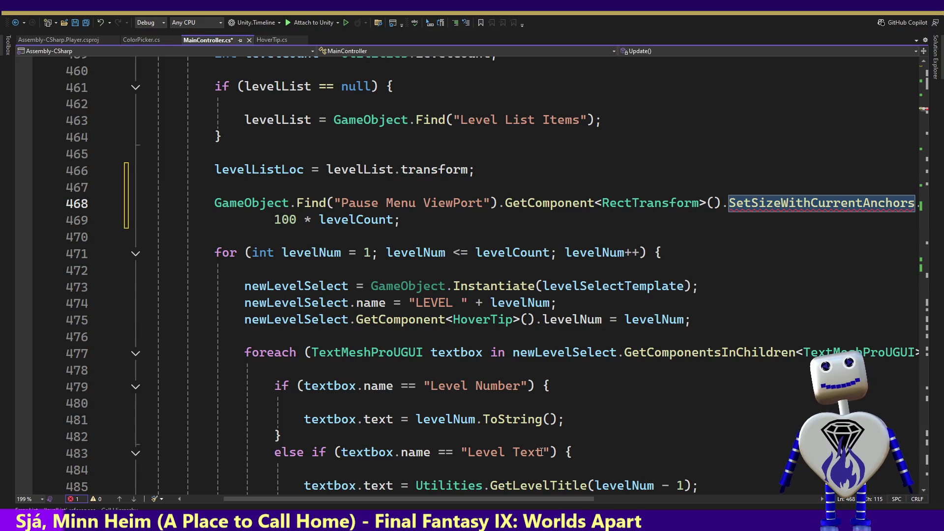
mouse_move(514, 497)
mouse_down()
mouse_move(698, 497)
mouse_move(597, 497)
mouse_up()
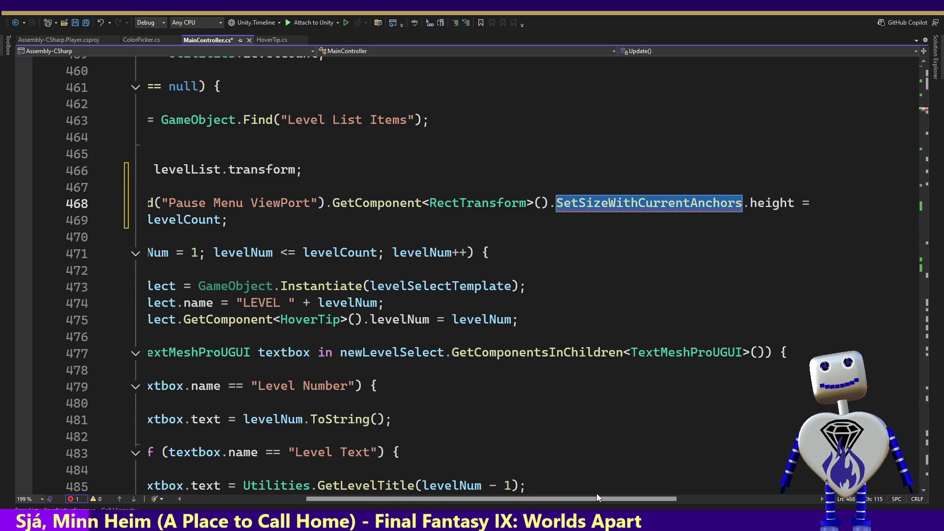
drag(597, 495, 647, 494)
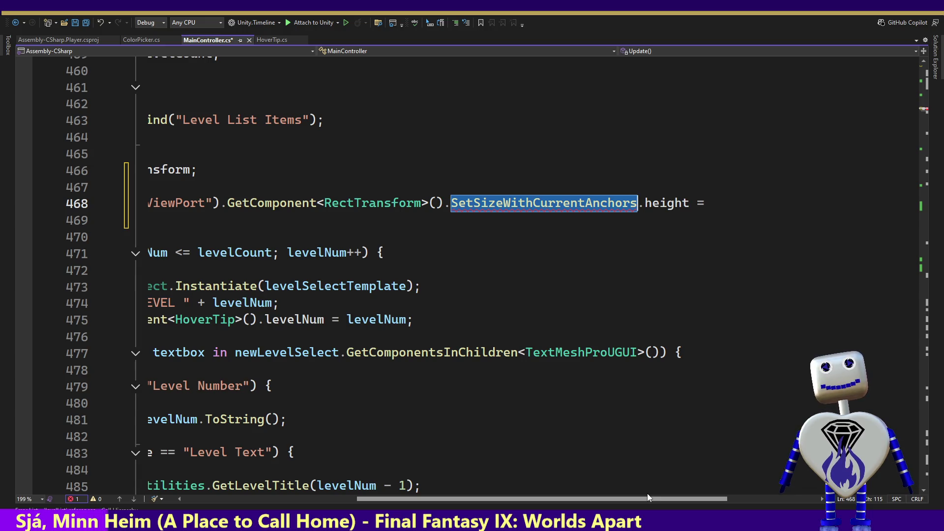
drag(647, 494, 606, 482)
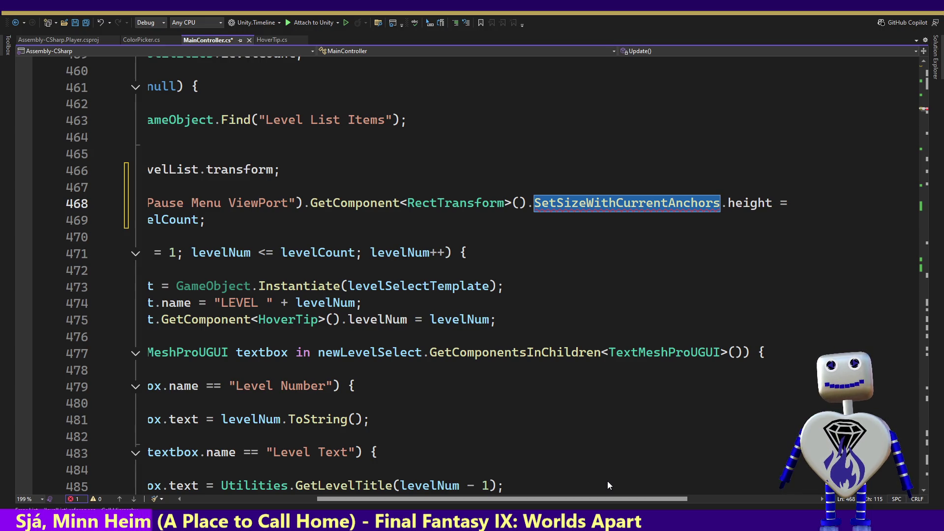
mouse_move(608, 482)
mouse_down()
mouse_move(617, 475)
mouse_move(563, 466)
mouse_up()
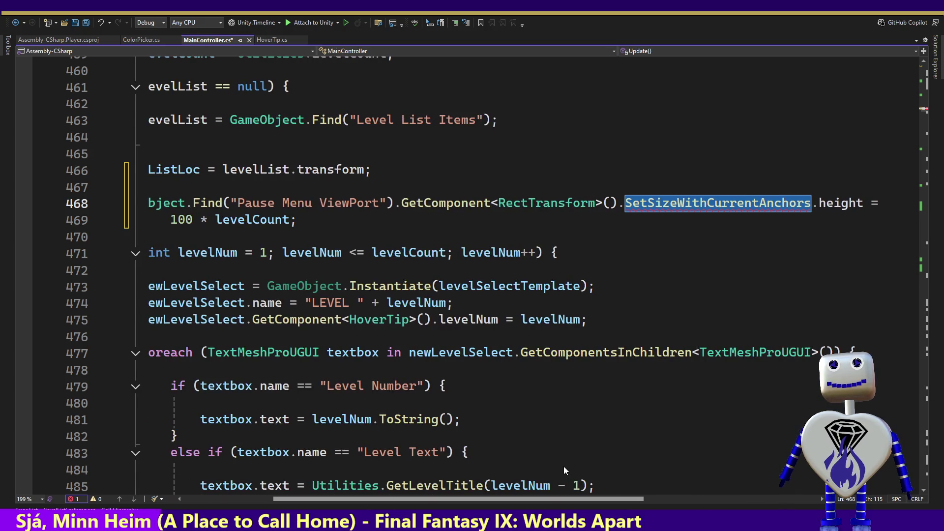
click(808, 204)
click(811, 204)
Add empty parentheses after SetSizeWithCurrentAnchors, undoing the unwanted TerrainDetailMeshWizard autocompletion.
text(())
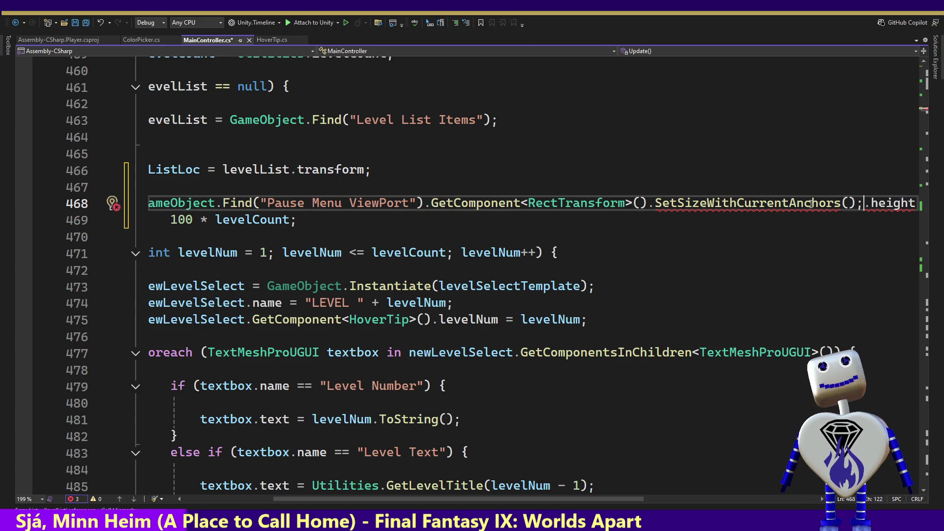
text(.)
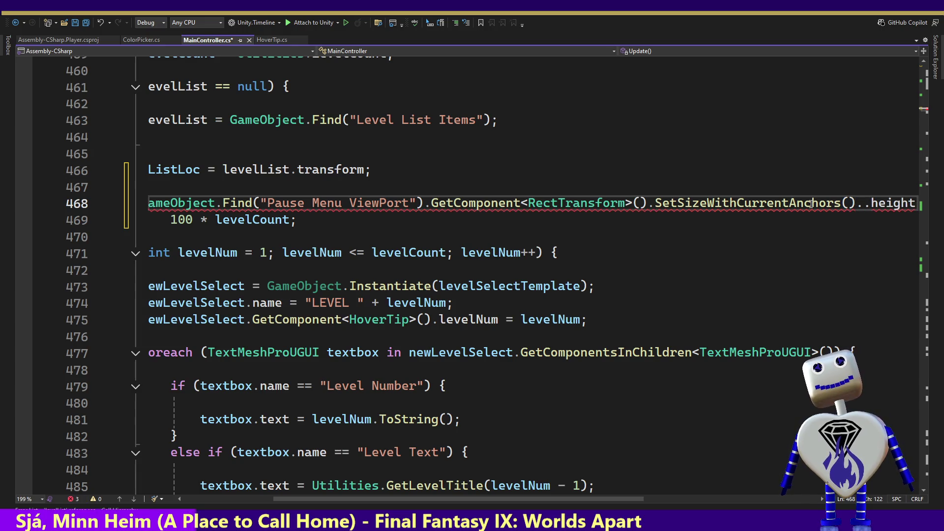
key(BackSpace)
key(BackSpace)
key(BackSpace)
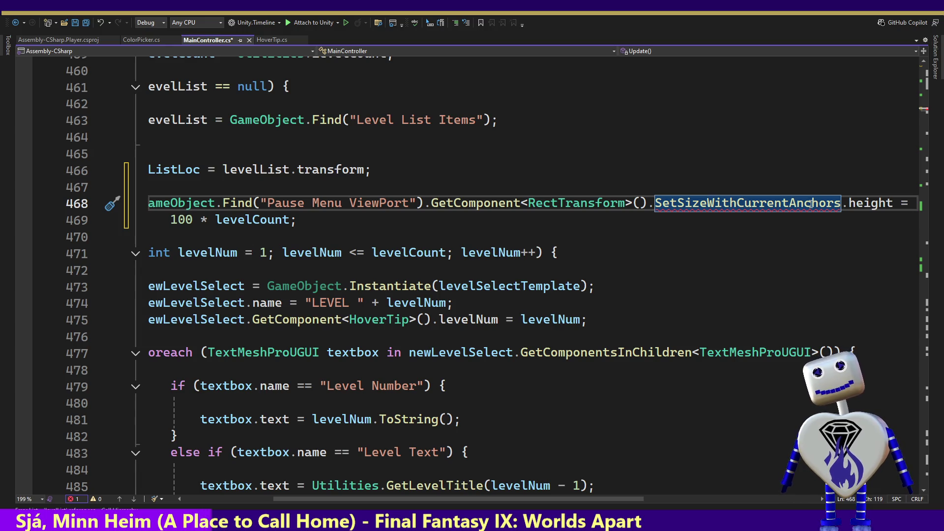
text(())
text(m)
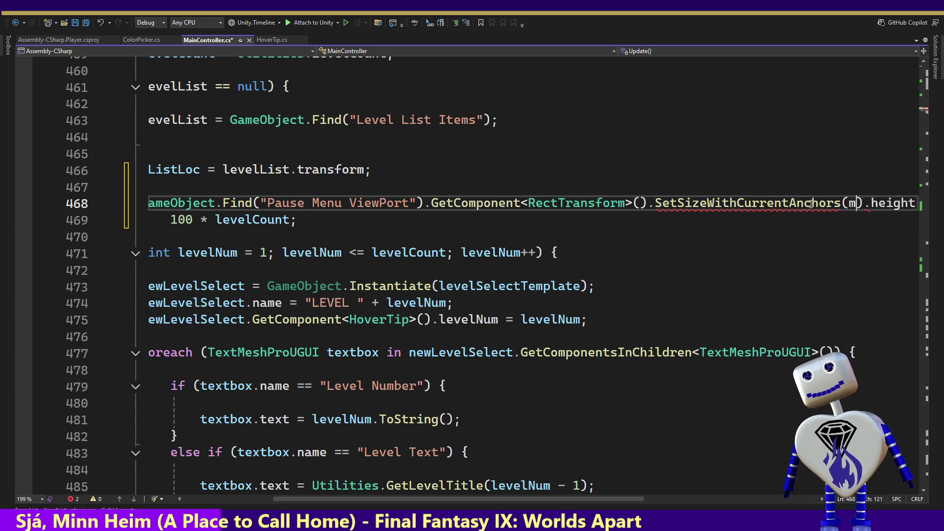
key(ctrl+z)
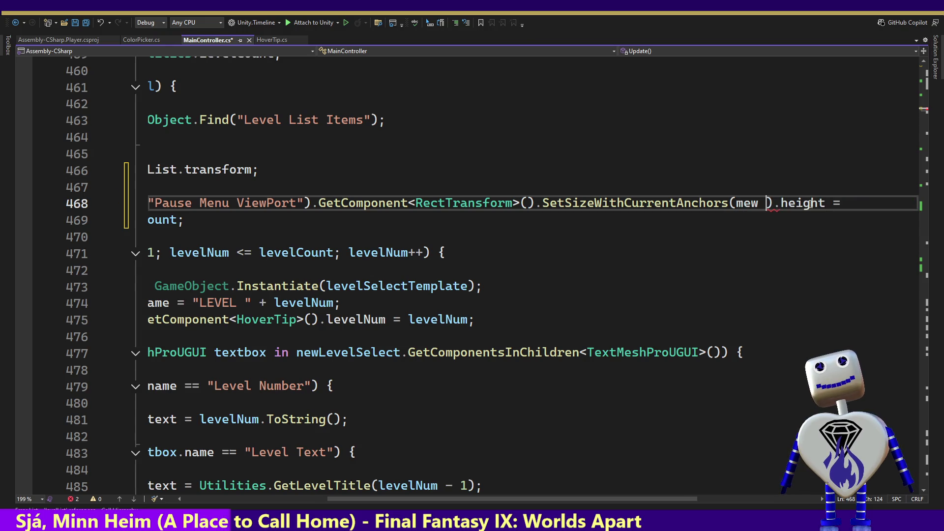
Move .SetSizeWithCurrentAnchors() onto its own line, removing the stray backslash and 'mew' text.
key(Up)
key(Home)
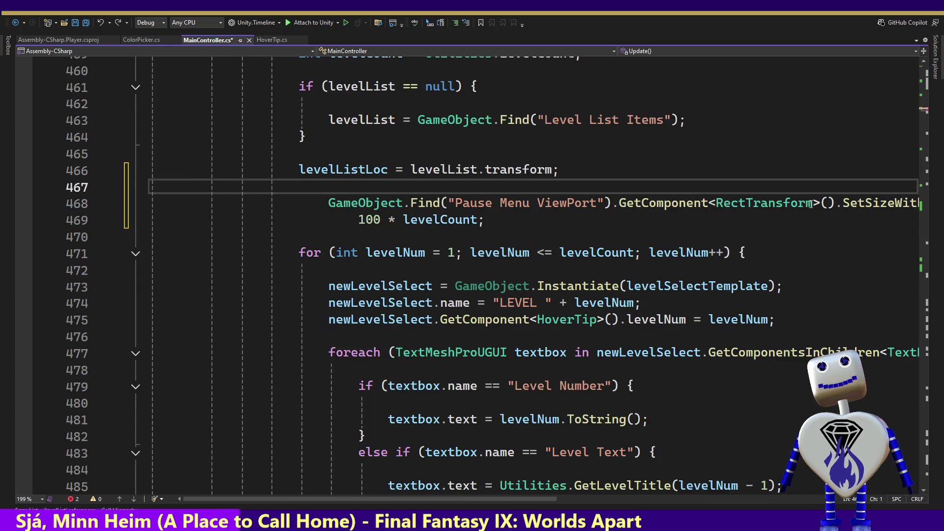
click(838, 203)
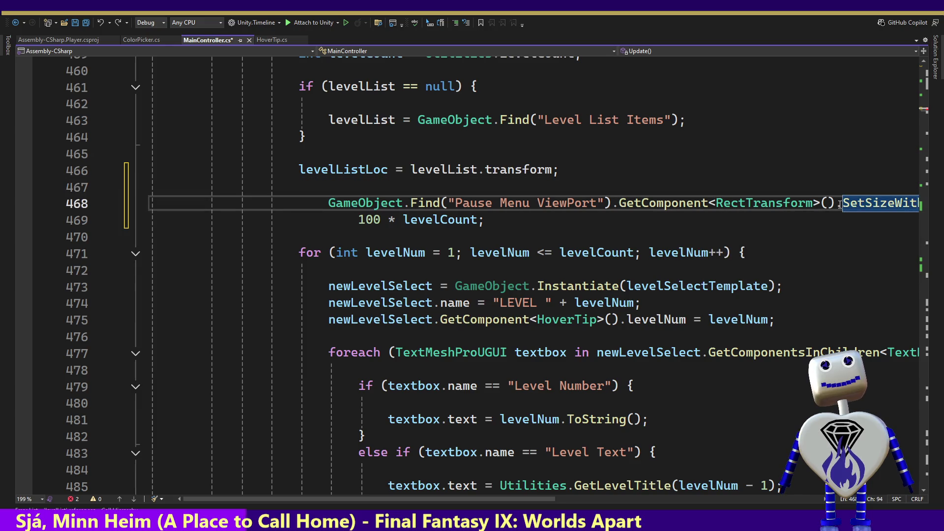
key(Return)
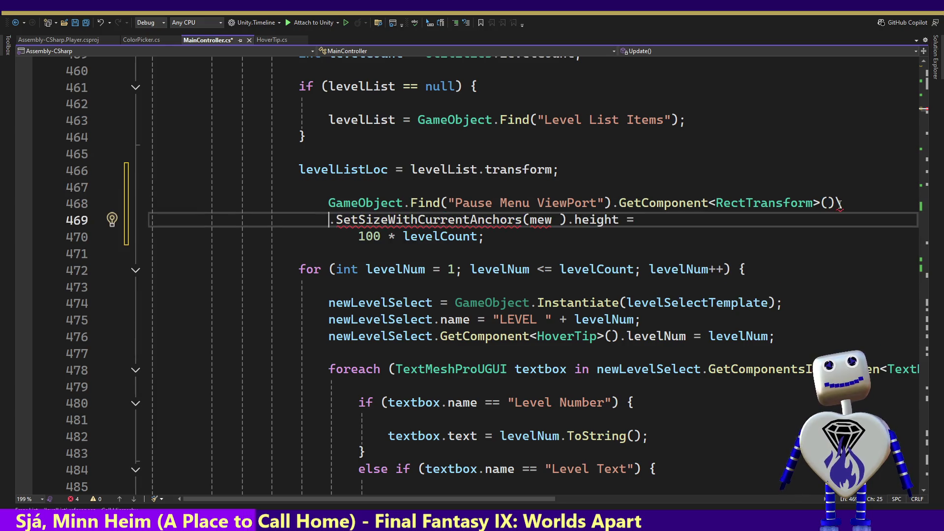
click(843, 204)
key(BackSpace)
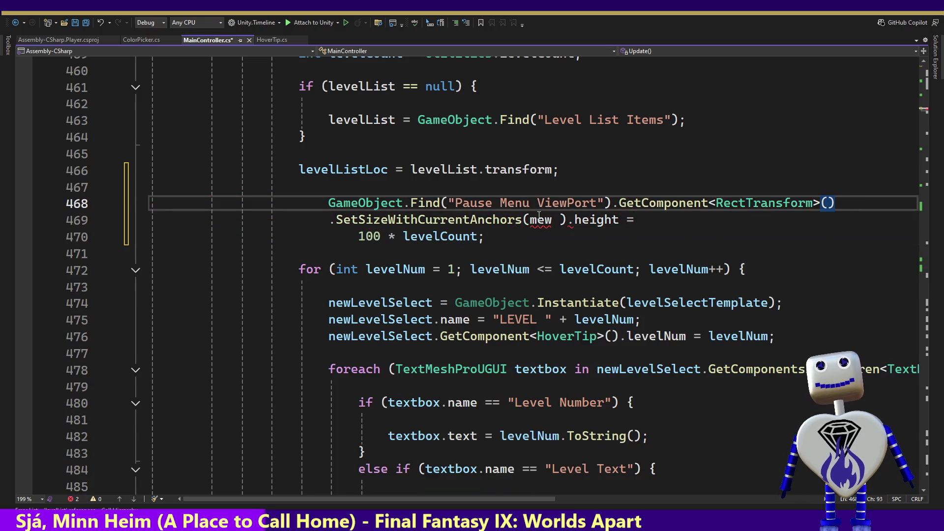
drag(561, 221, 530, 221)
key(BackSpace)
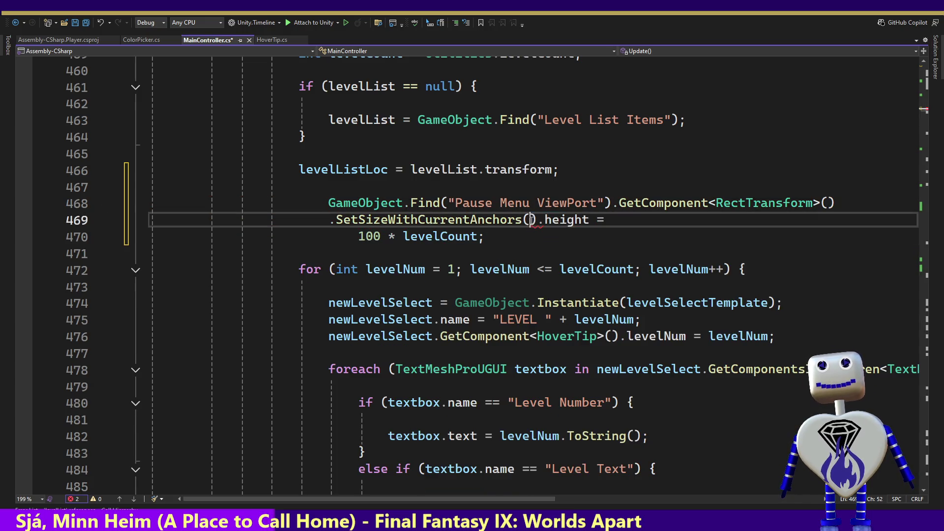
key(Escape)
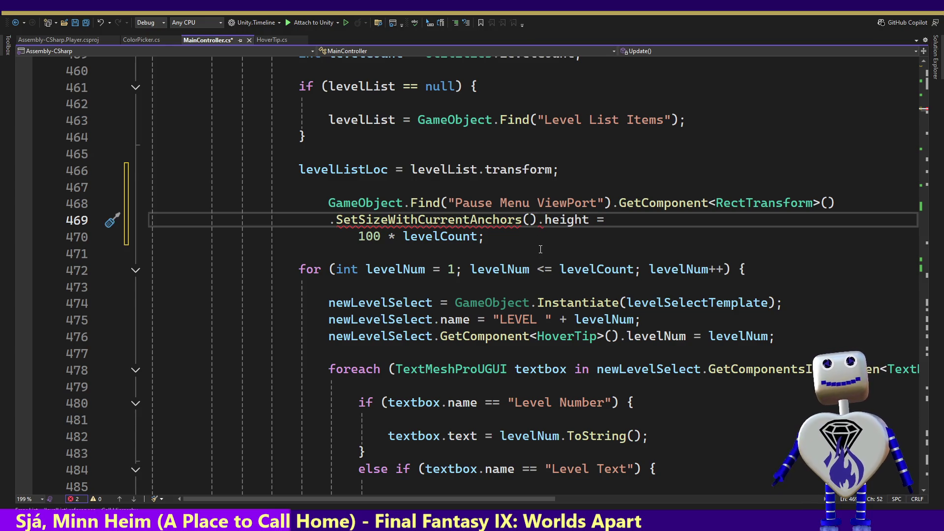
mouse_move(478, 218)
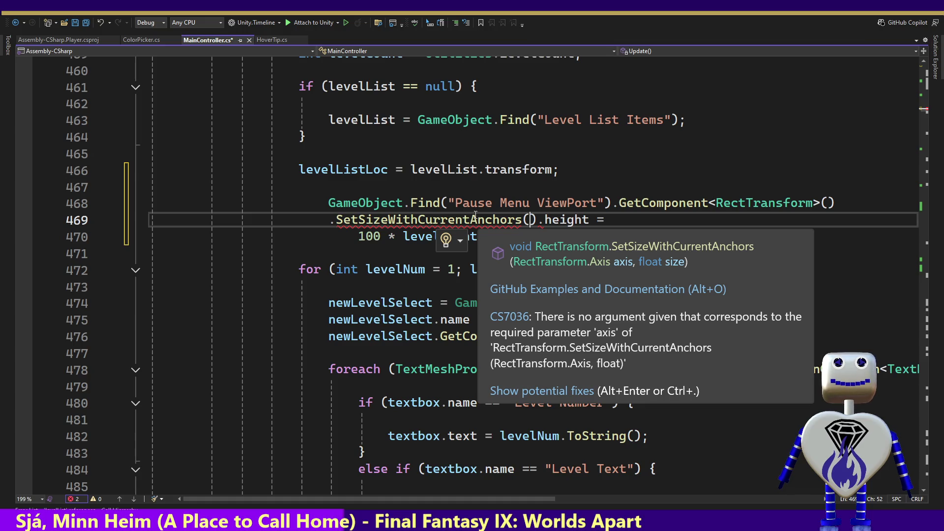
key(Escape)
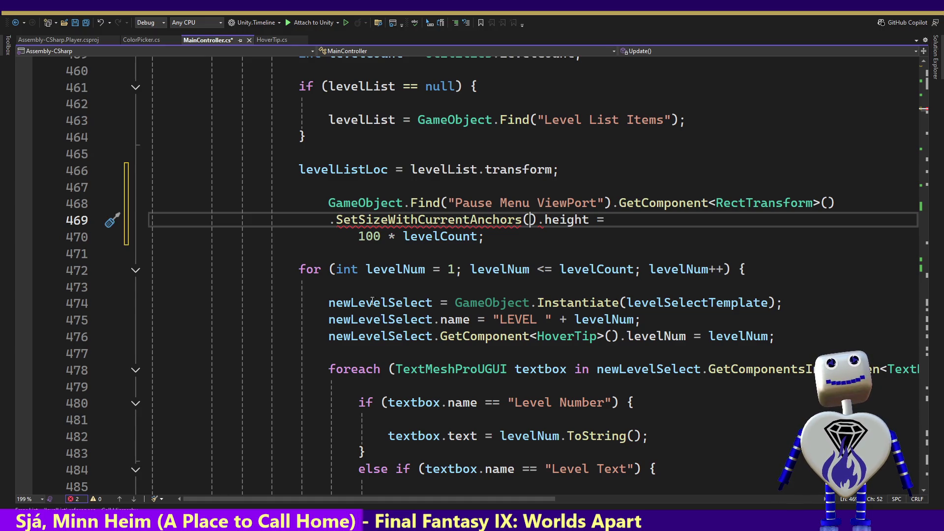
double_click(404, 220)
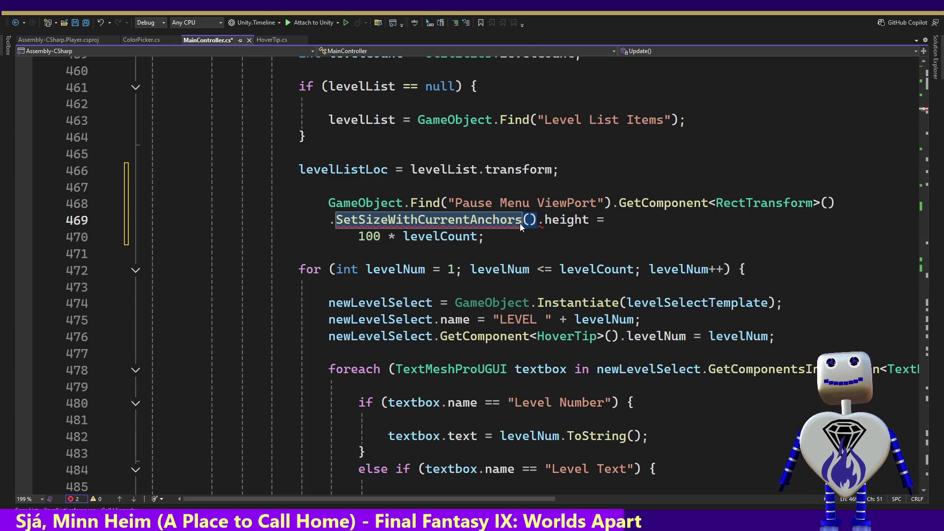
Replace '.height =' with RectTransform.Axis.Vertical as the call's first argument.
click(539, 236)
drag(603, 220, 537, 220)
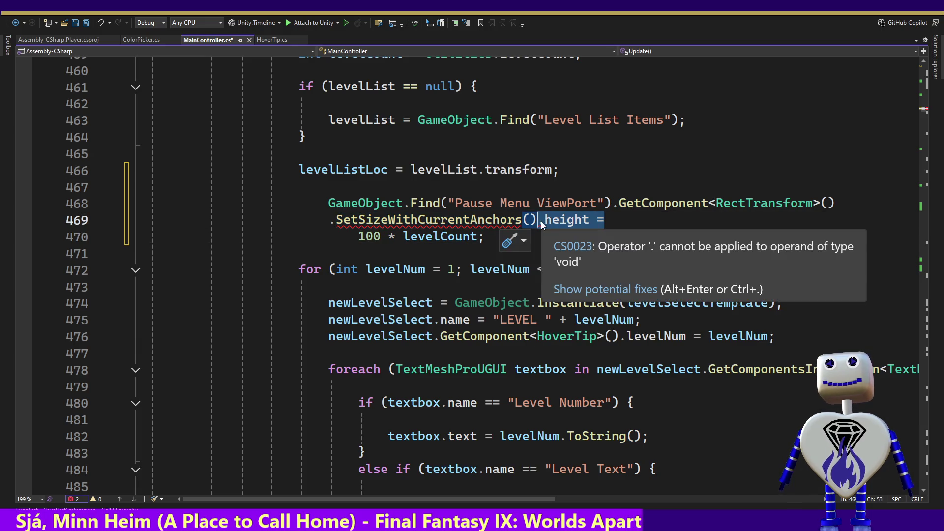
key(BackSpace)
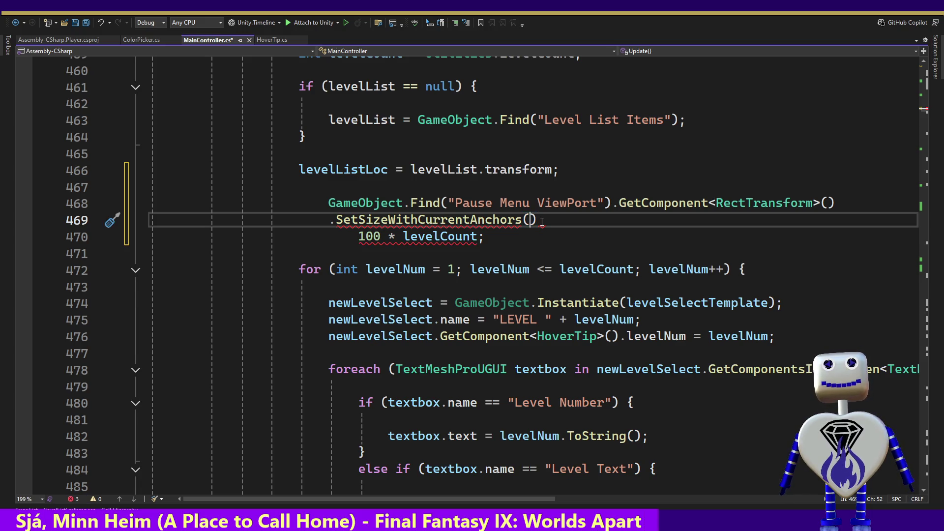
text(Re)
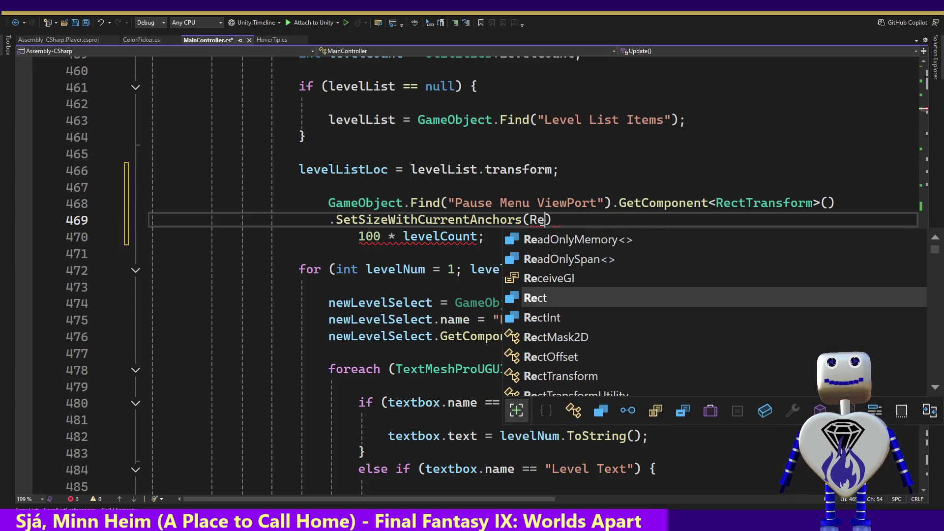
key(Down)
key(Down)
key(Down)
key(Tab)
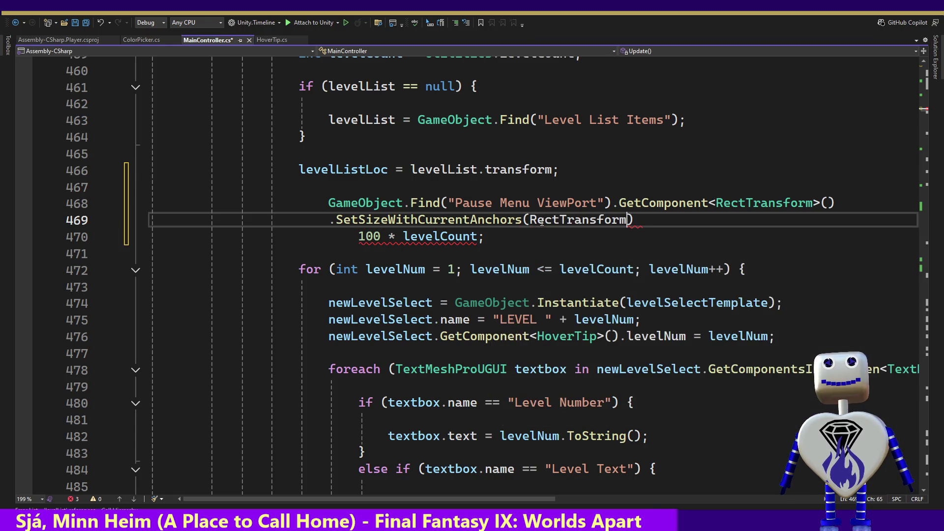
text(.)
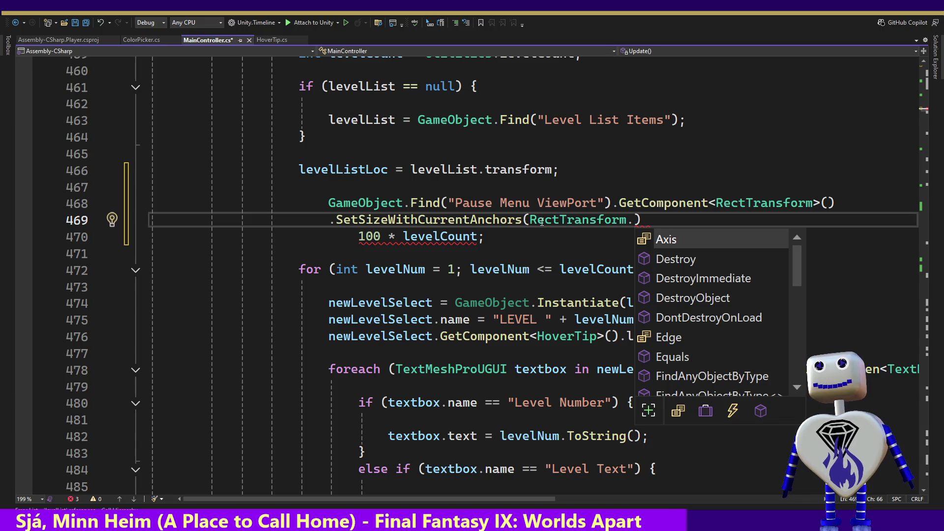
key(Tab)
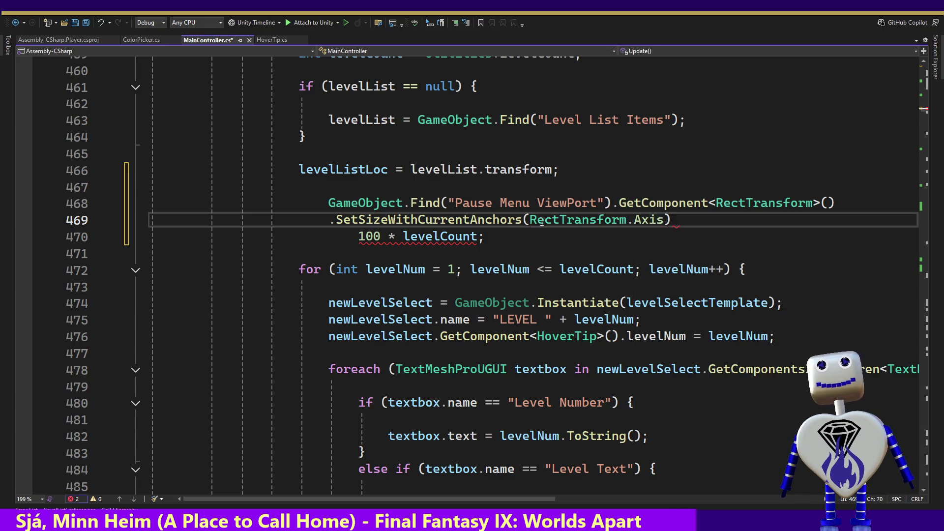
text(.V)
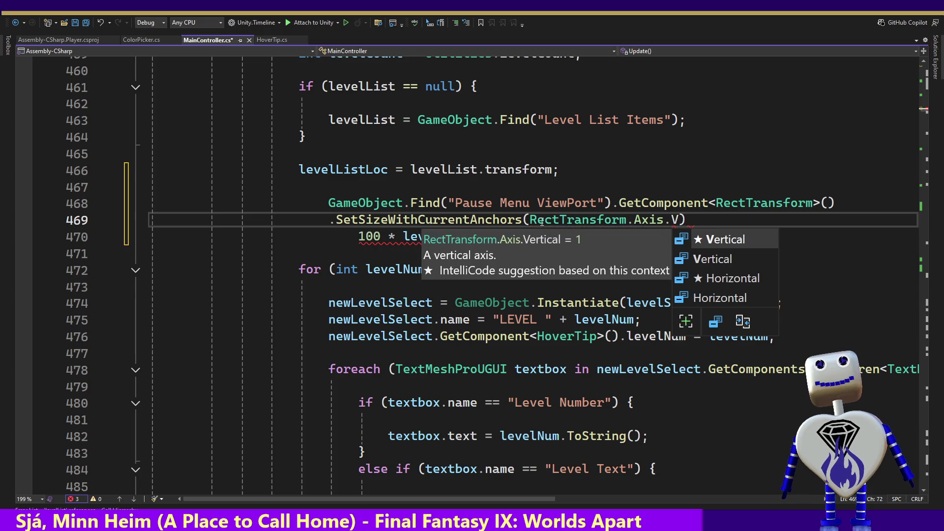
key(Tab)
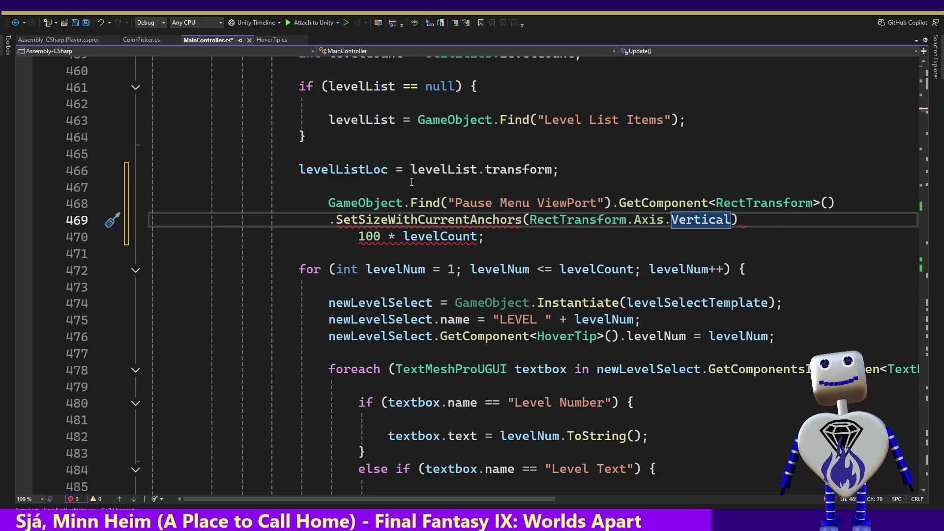
Move '100 * levelCount' into the call as the second argument after a comma.
click(404, 237)
drag(403, 237, 359, 238)
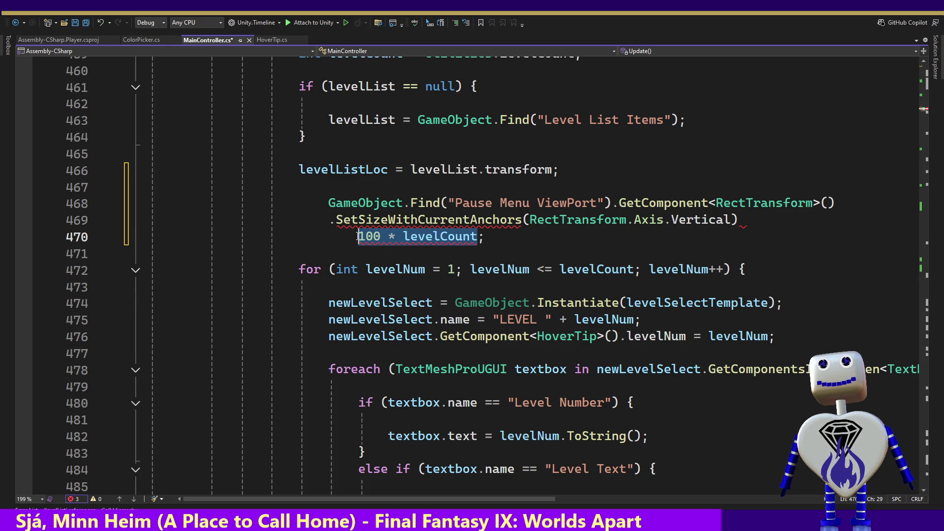
click(359, 237)
key(ctrl+shift+Left)
key(ctrl+shift+Left)
key(ctrl+shift+Left)
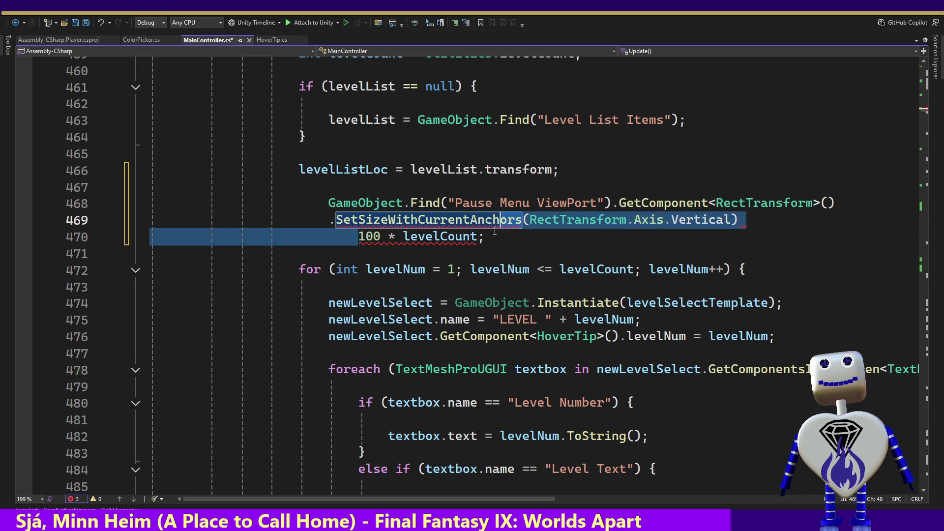
click(478, 238)
drag(484, 238, 360, 237)
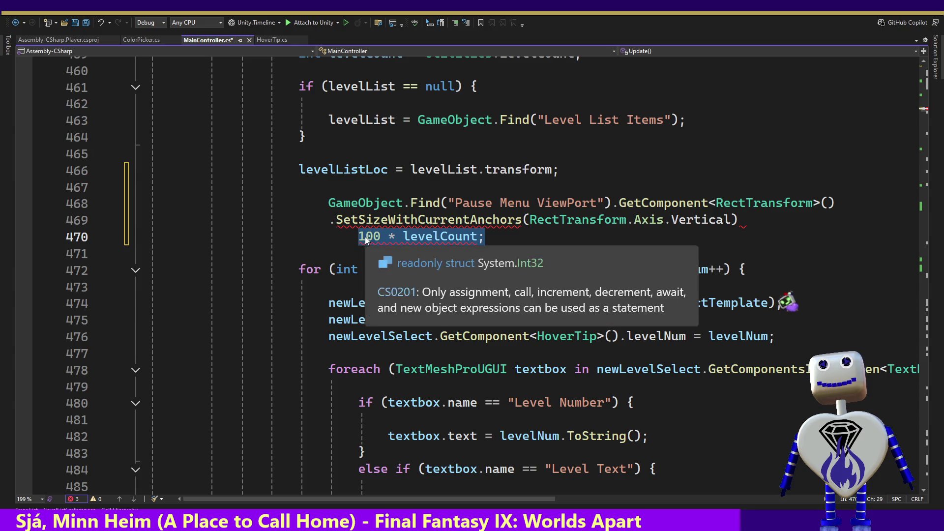
drag(703, 223, 731, 227)
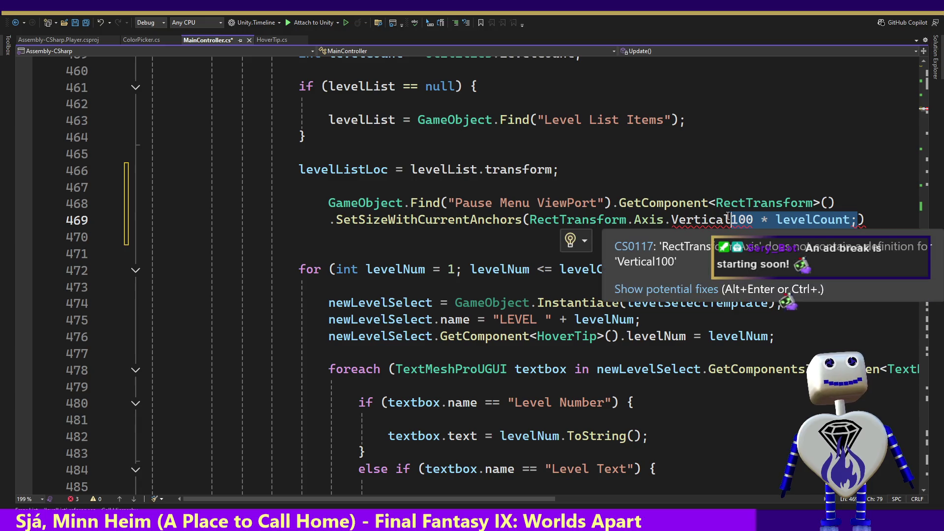
click(727, 220)
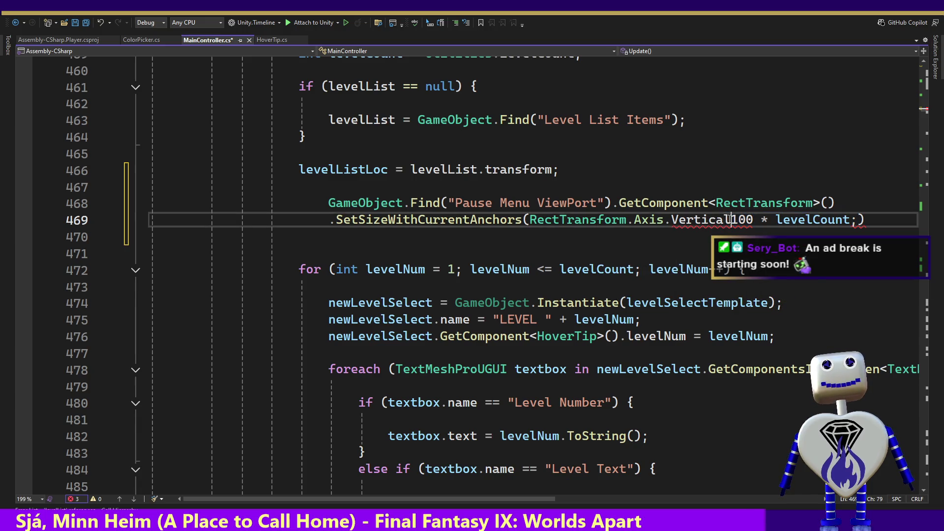
text(,)
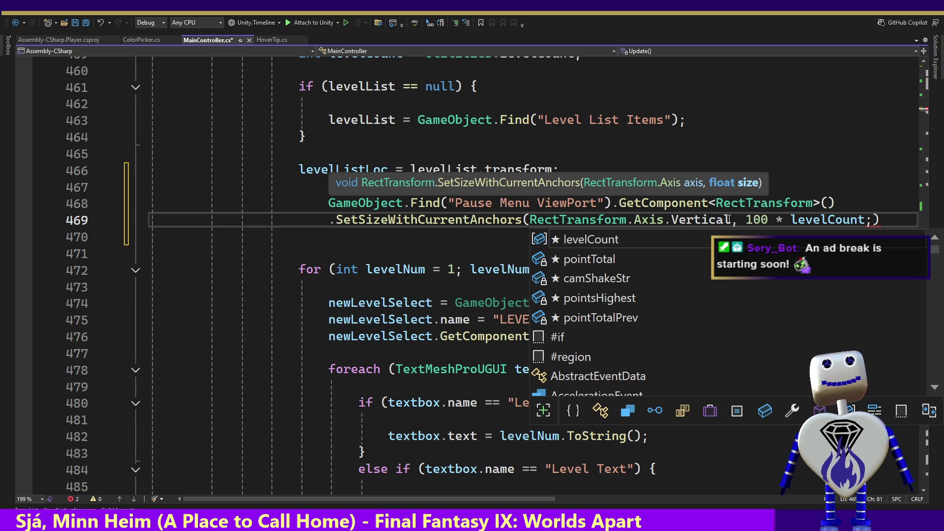
Save MainController.cs and return to Unity.
key(End)
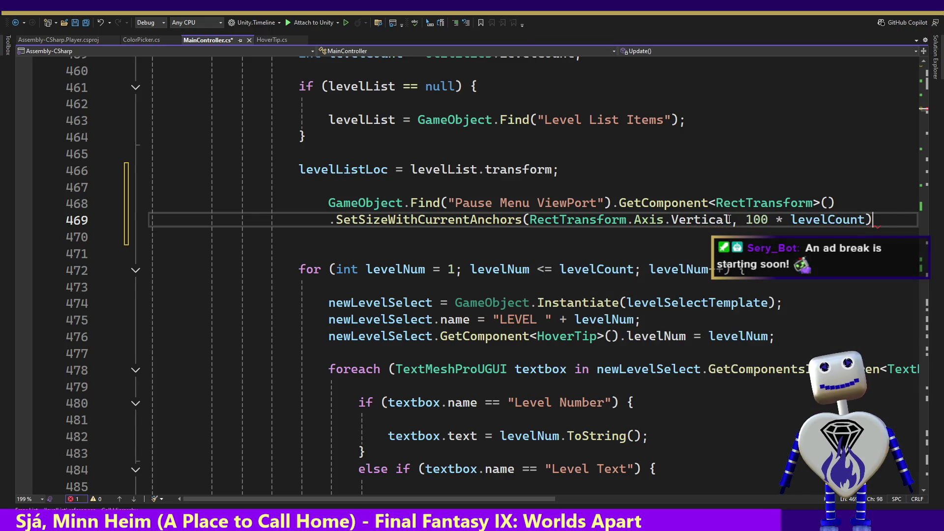
key(Down)
key(Down)
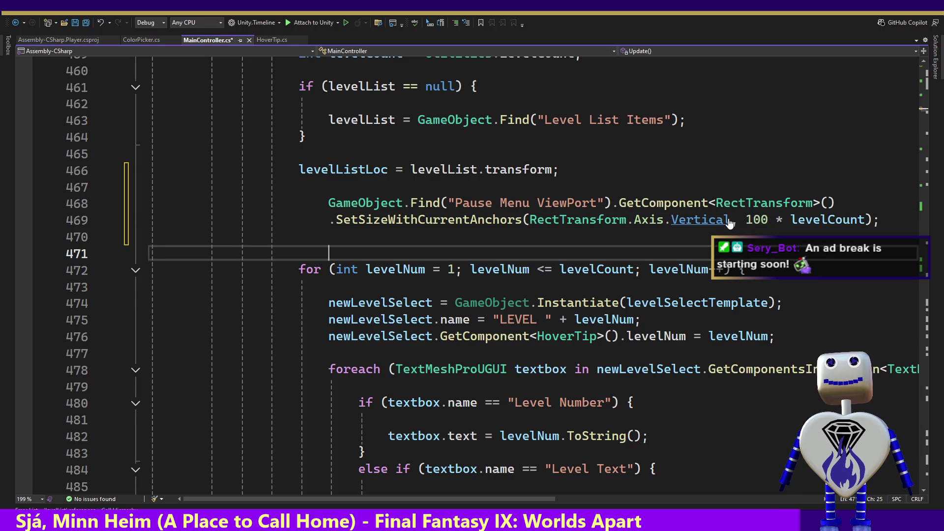
key(ctrl+s)
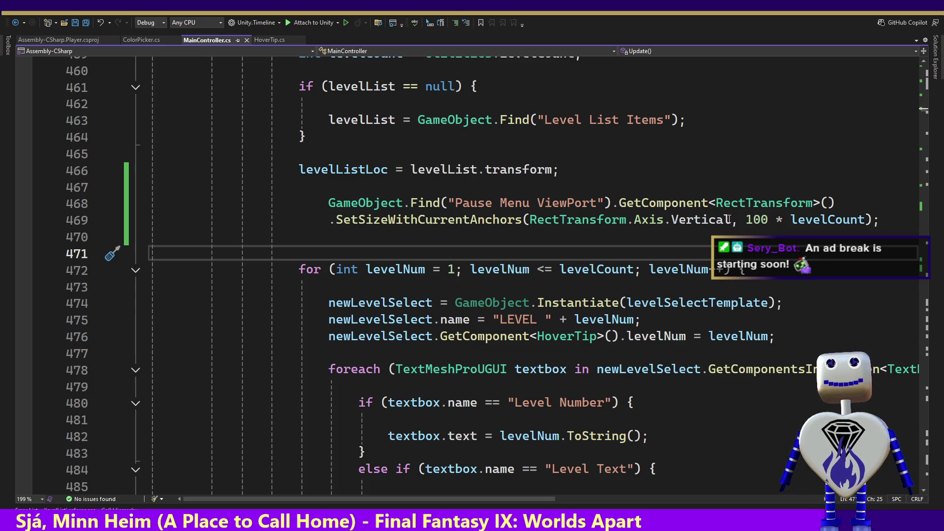
key(alt+Tab)
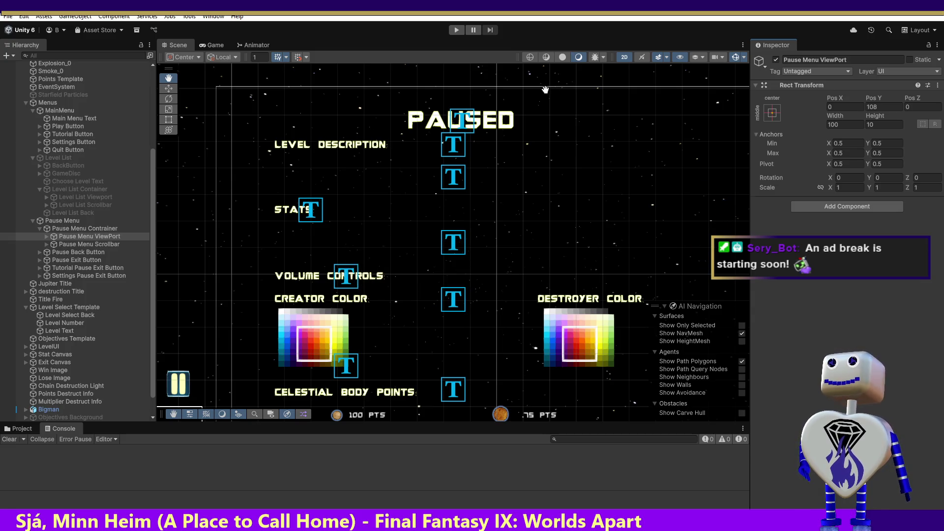
Play the game, open the level select, scroll the levels 1–5 list, then stop.
click(456, 30)
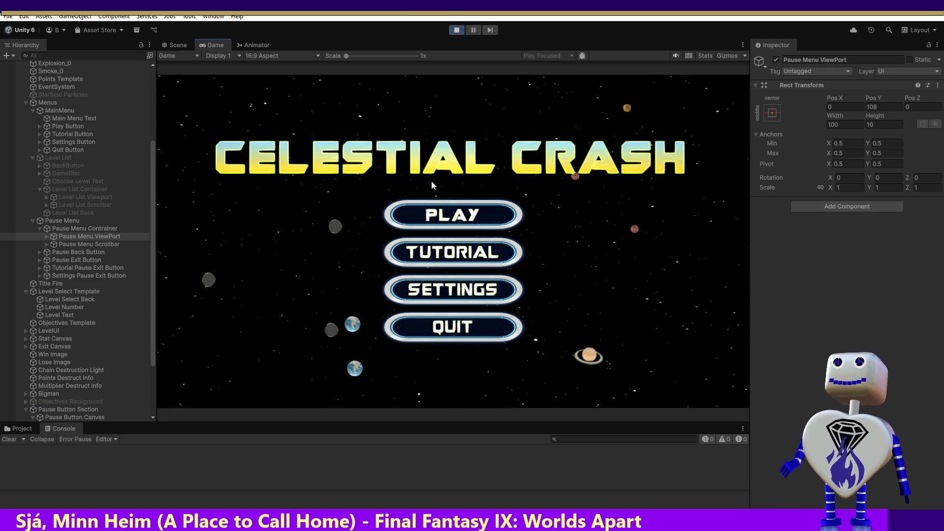
click(462, 217)
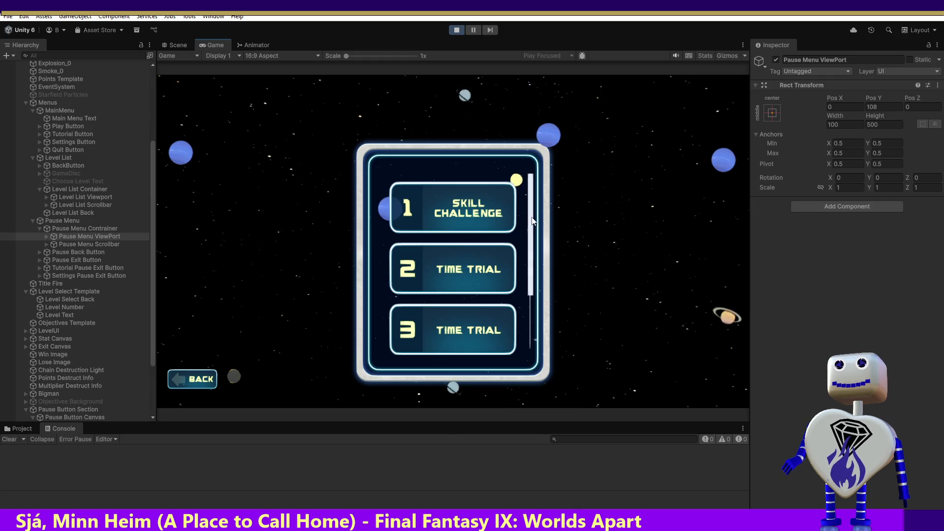
scroll(524, 316, down, 3)
scroll(517, 355, up, 3)
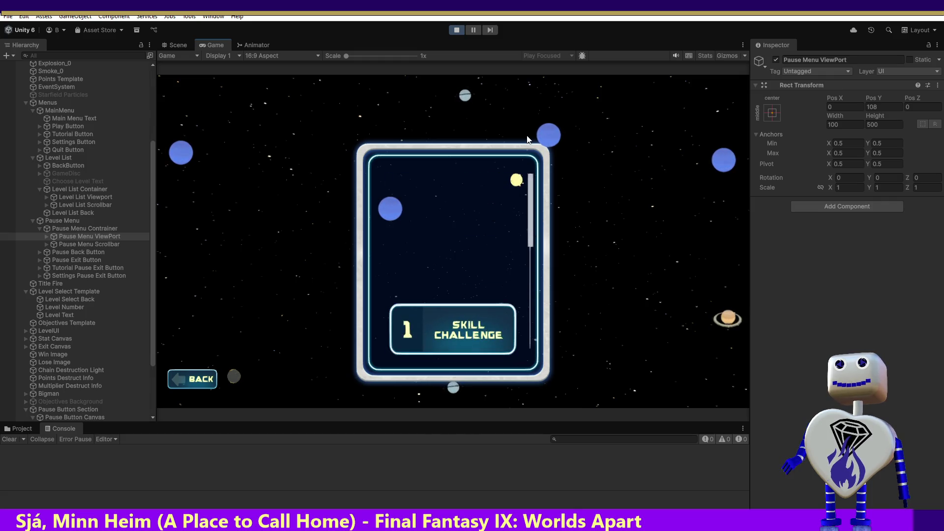
scroll(526, 358, down, 3)
scroll(557, 303, up, 3)
scroll(559, 317, down, 3)
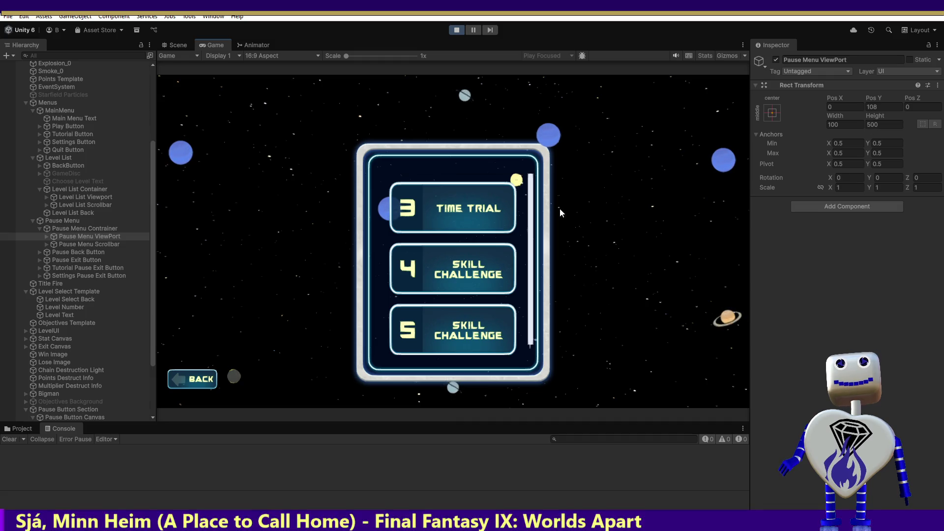
scroll(530, 211, up, 3)
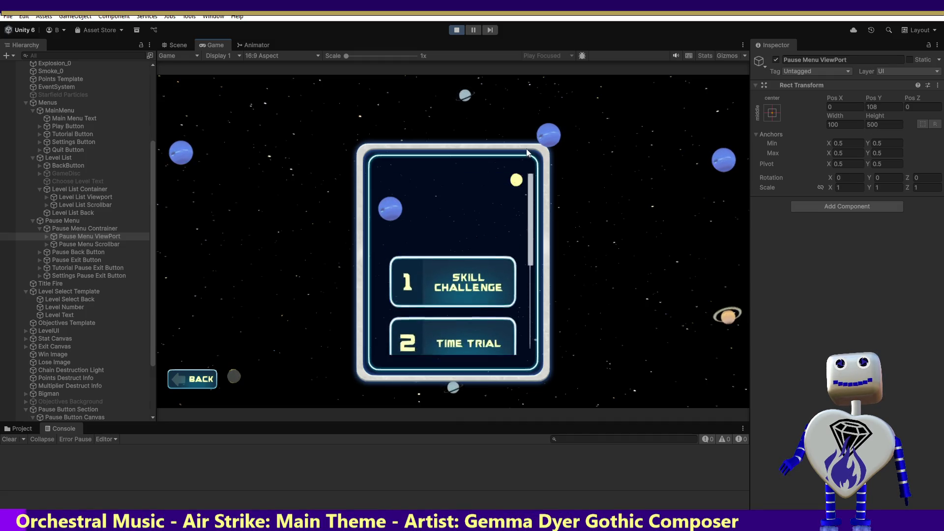
scroll(536, 264, down, 3)
scroll(535, 327, up, 3)
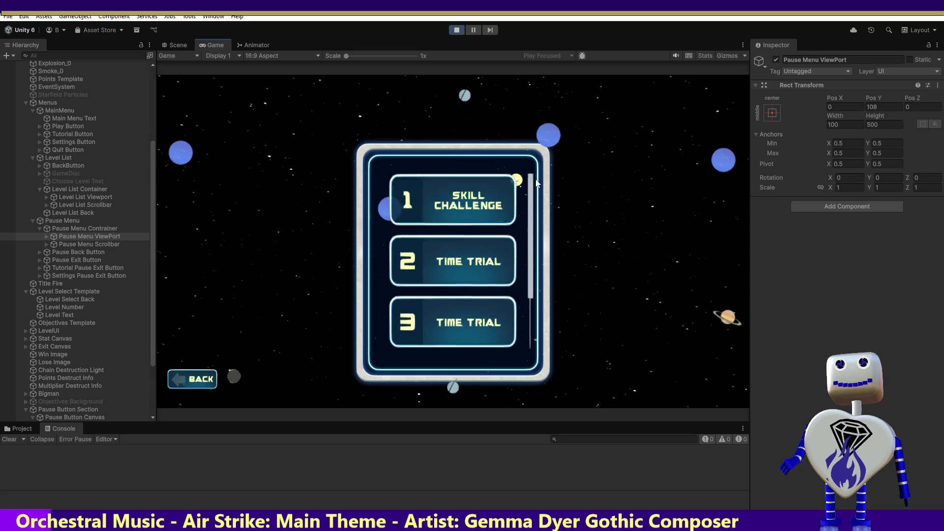
scroll(524, 347, down, 3)
scroll(517, 356, up, 3)
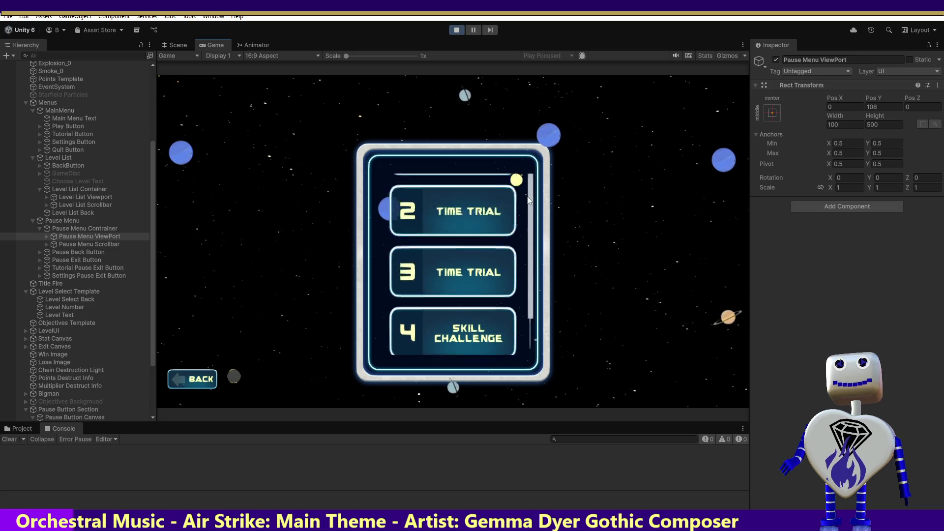
scroll(535, 336, down, 3)
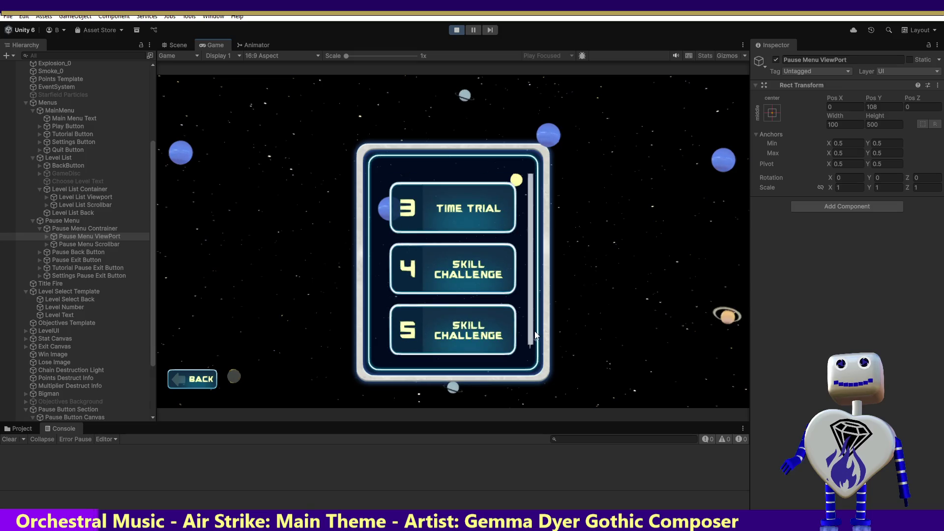
scroll(531, 242, up, 3)
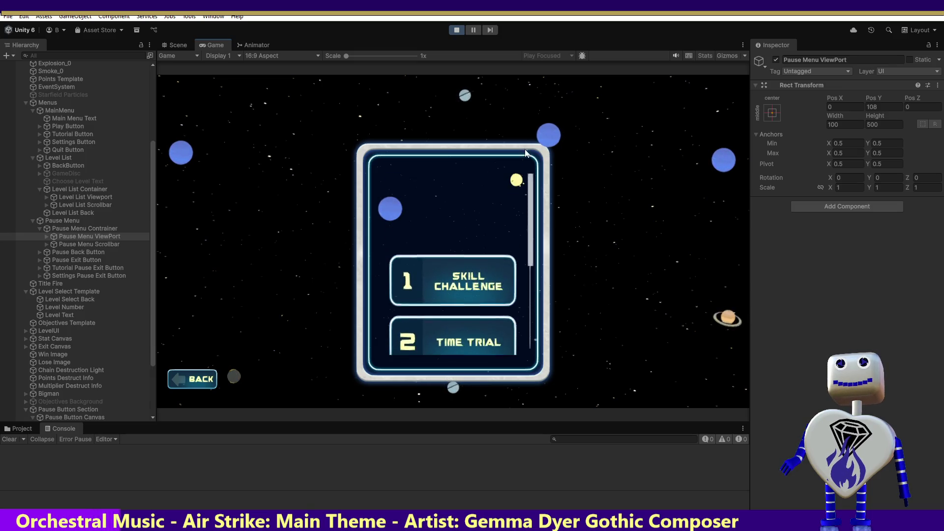
scroll(531, 318, down, 3)
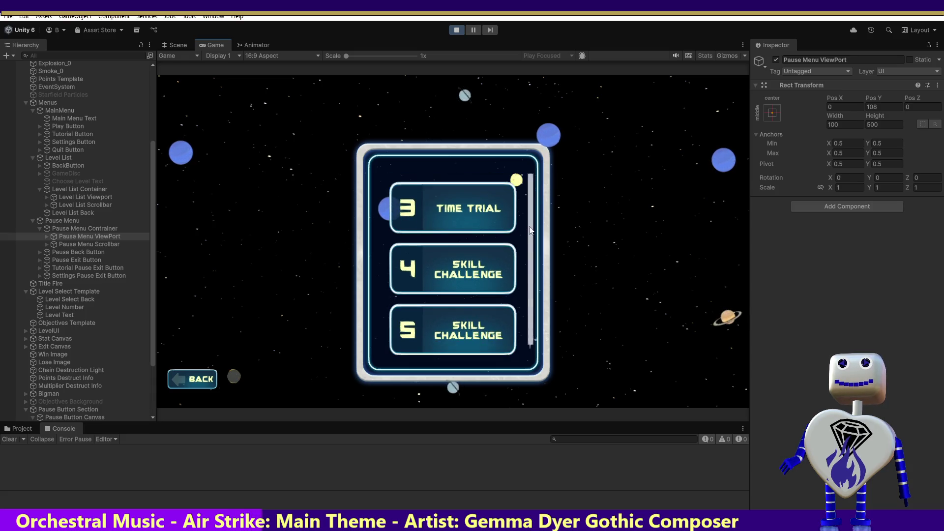
click(456, 30)
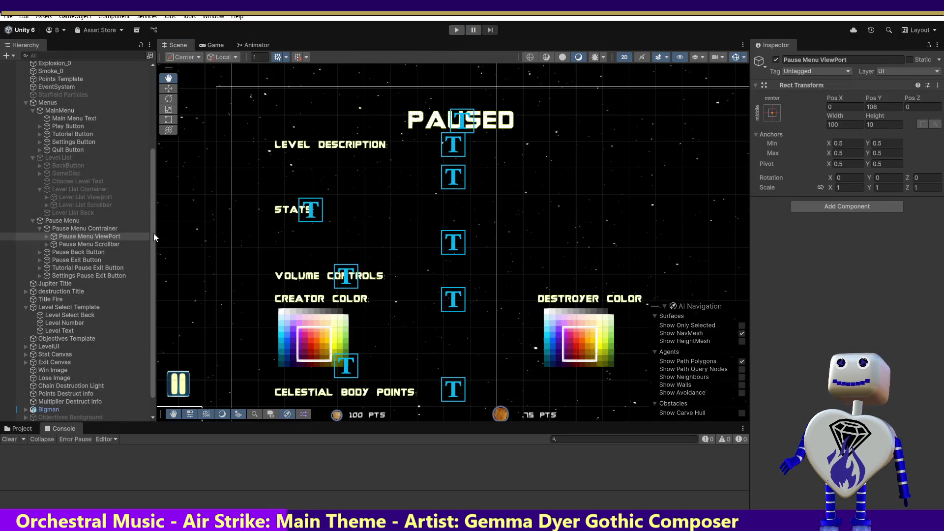
Set the Level List Scrollbar's Direction to Top To Bottom, then enter Play mode.
double_click(76, 229)
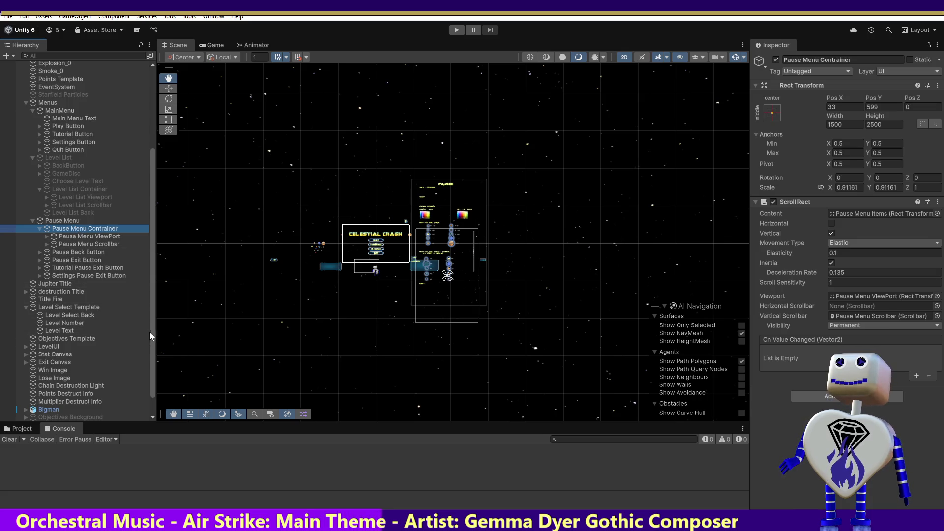
click(80, 197)
click(76, 188)
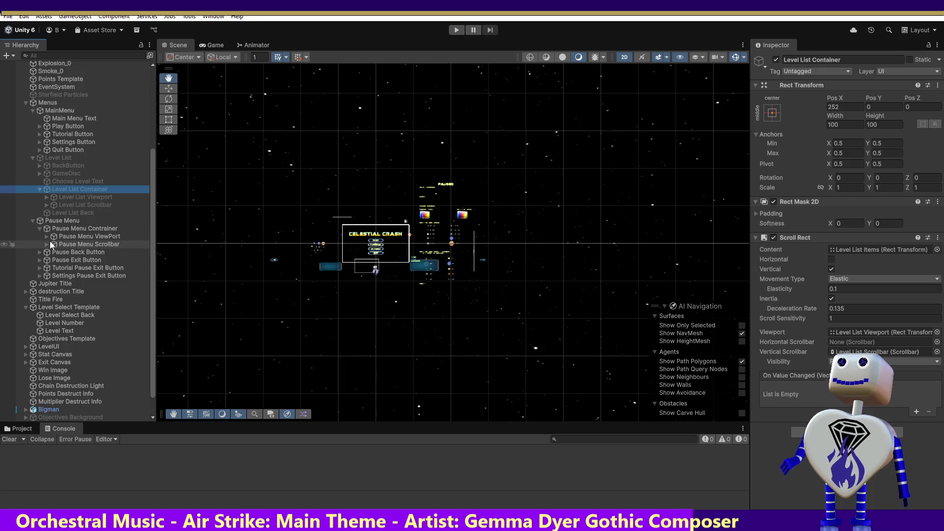
click(87, 195)
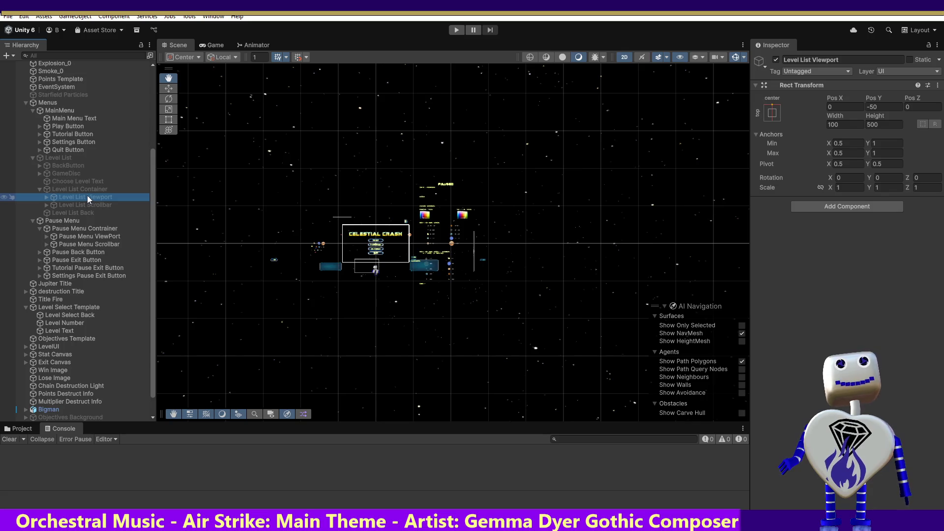
click(87, 203)
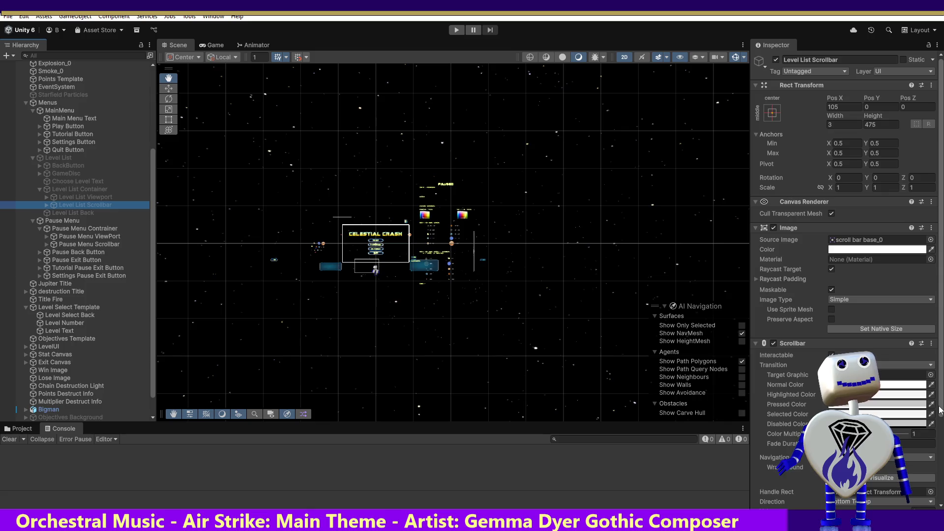
click(940, 412)
click(882, 497)
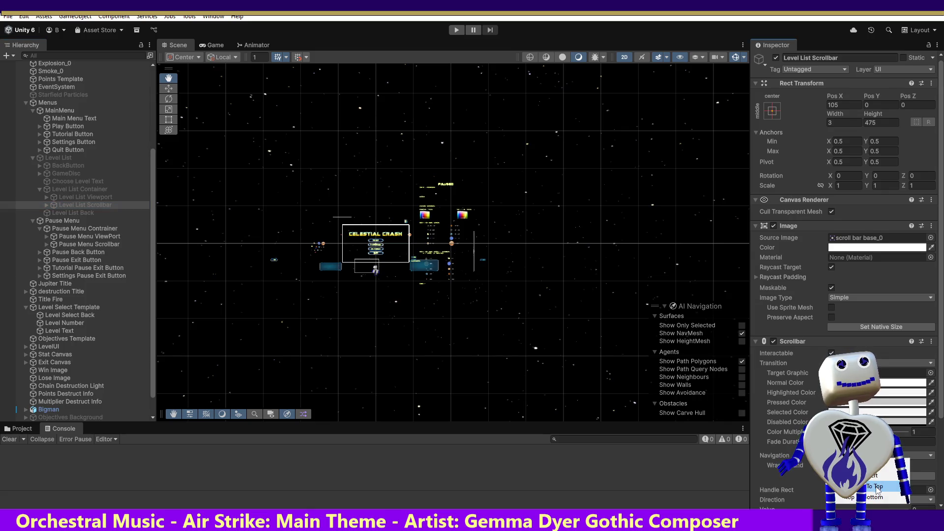
click(873, 496)
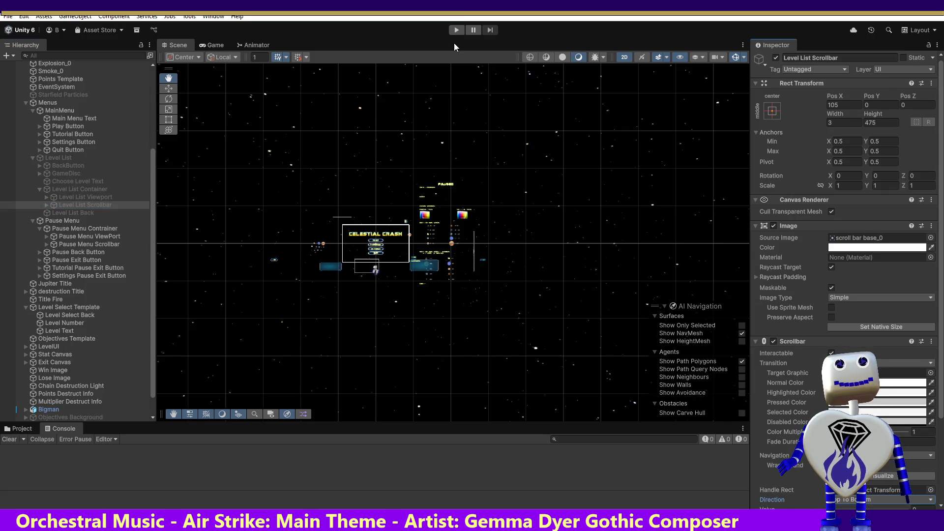
click(457, 31)
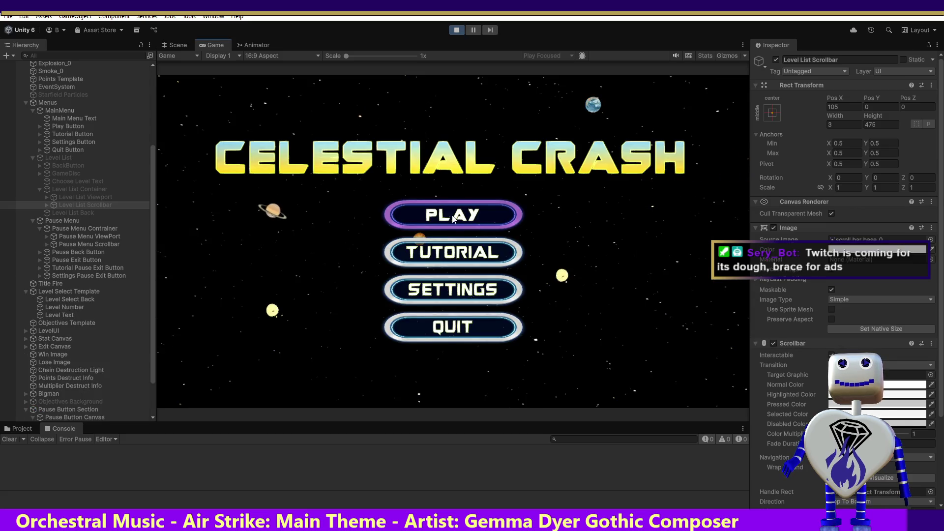
click(453, 217)
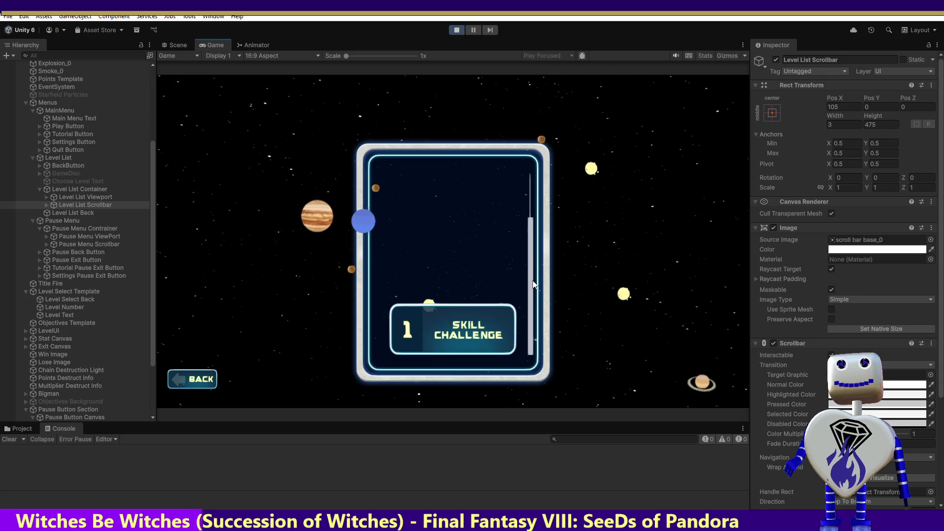
drag(533, 277, 540, 168)
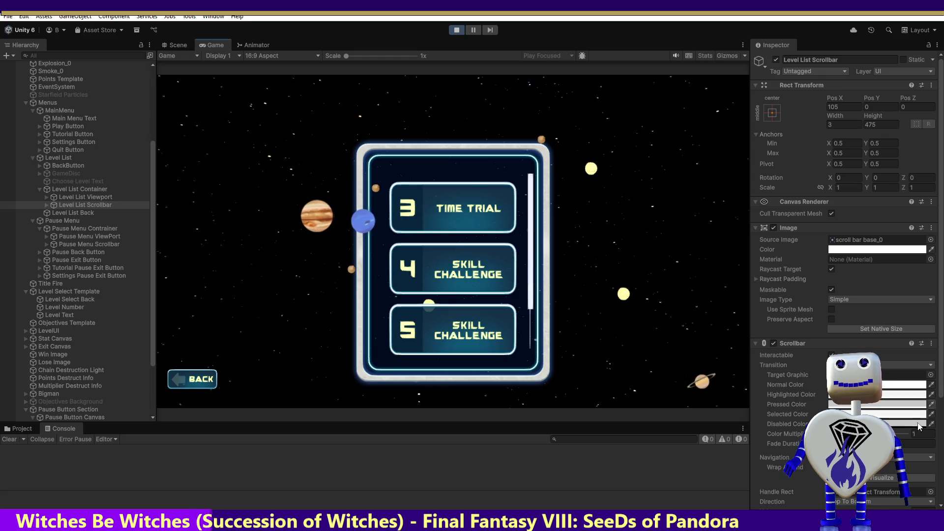
scroll(937, 439, down, 5)
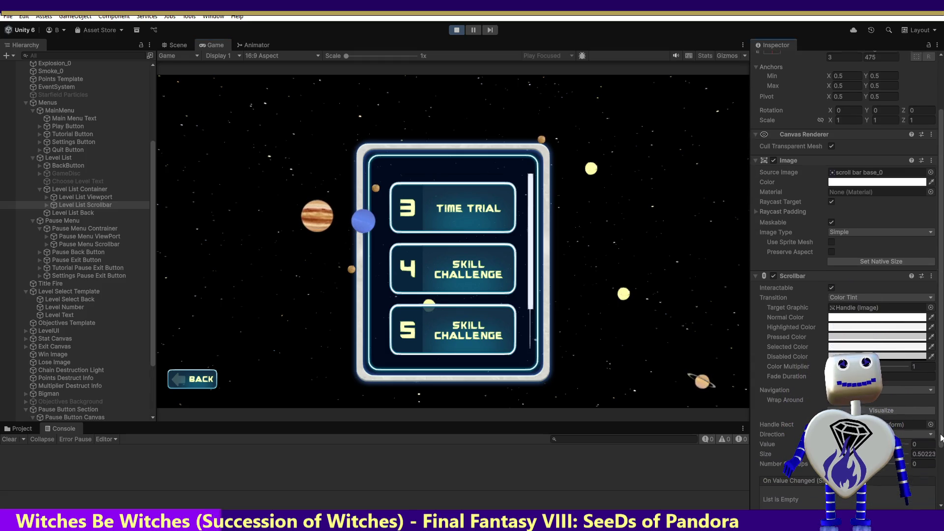
click(456, 30)
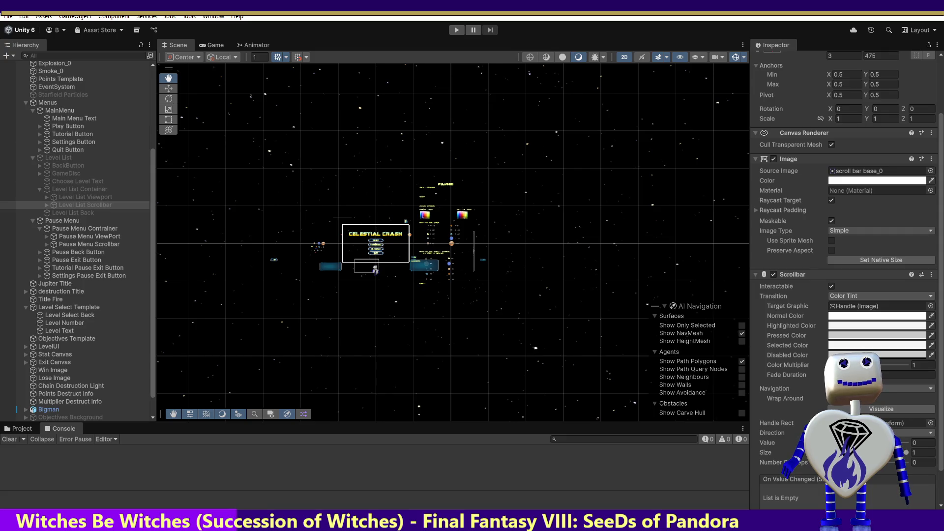
click(910, 433)
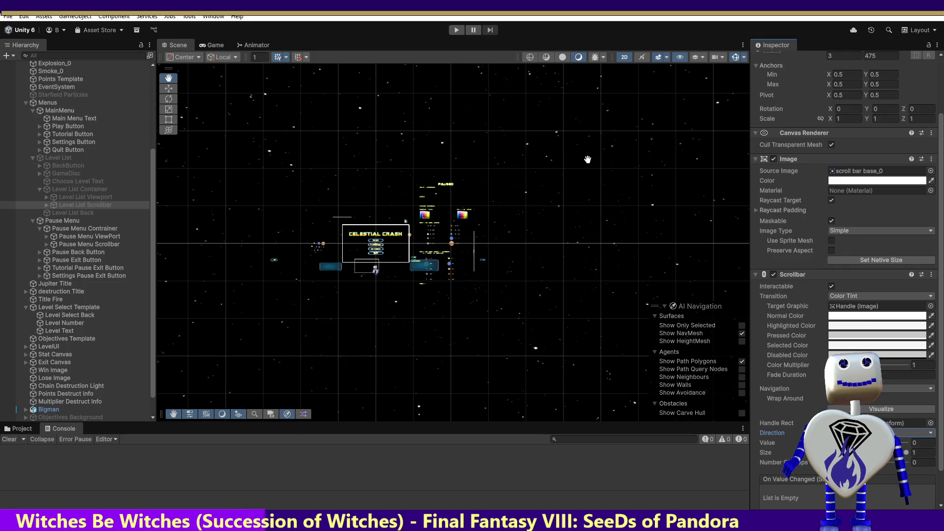
Run the game, scroll the level list up and down, then go BACK to the main menu.
click(455, 30)
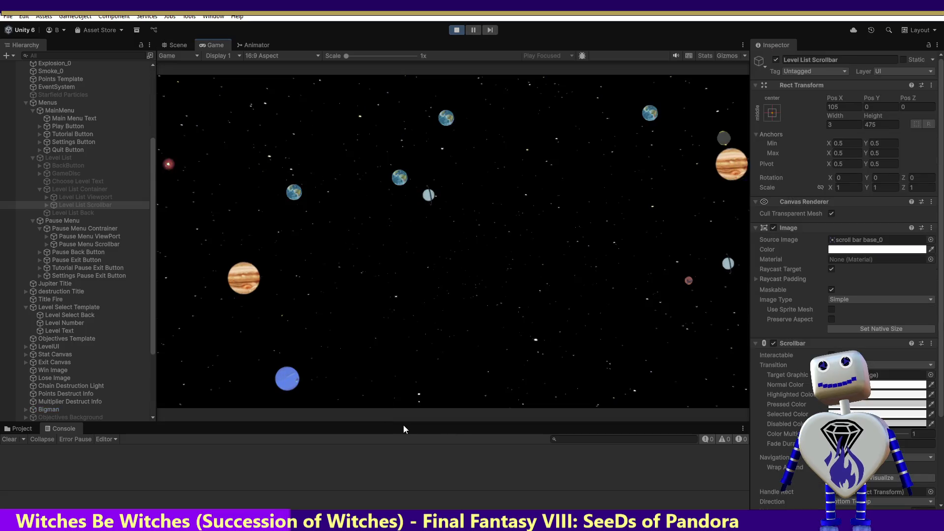
click(442, 217)
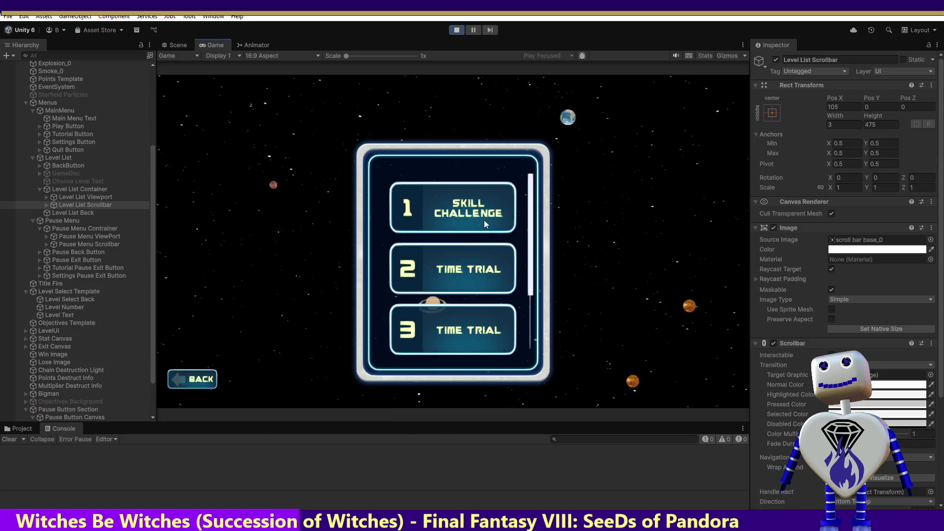
scroll(531, 307, down, 3)
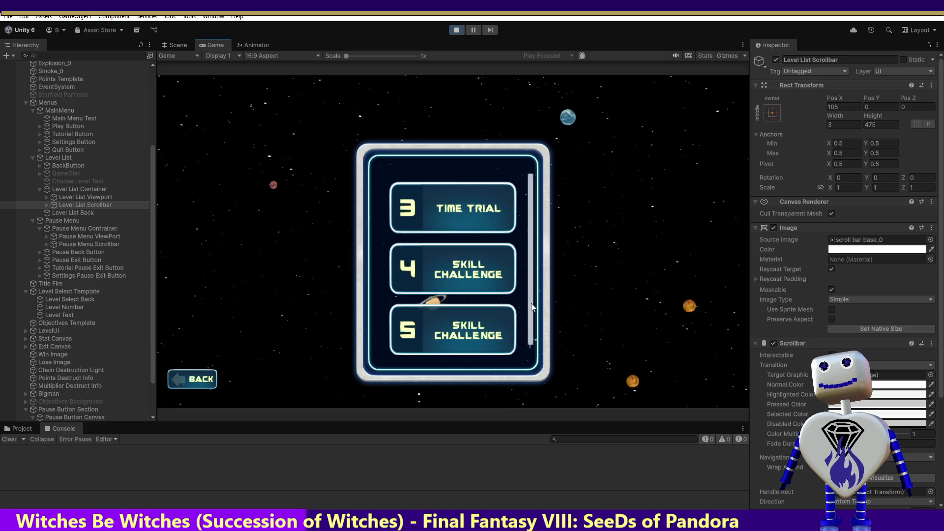
scroll(529, 275, up, 5)
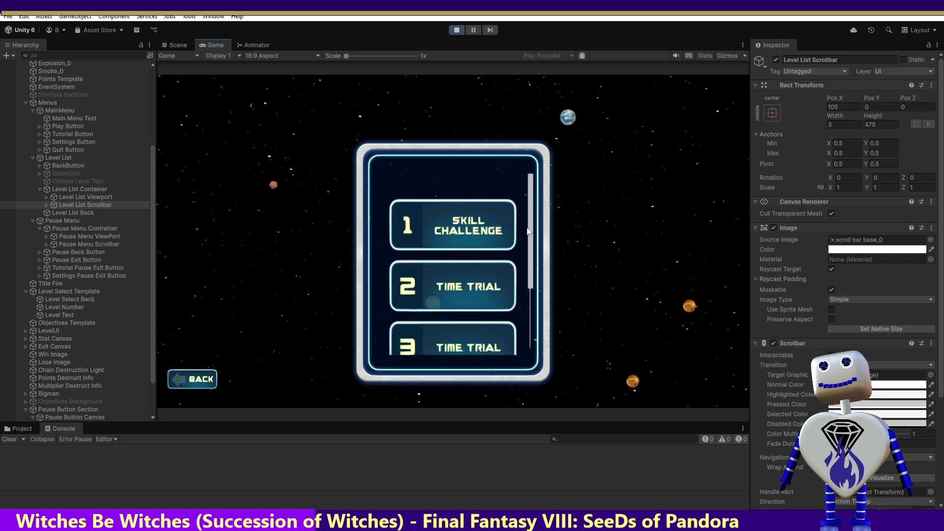
scroll(527, 231, down, 3)
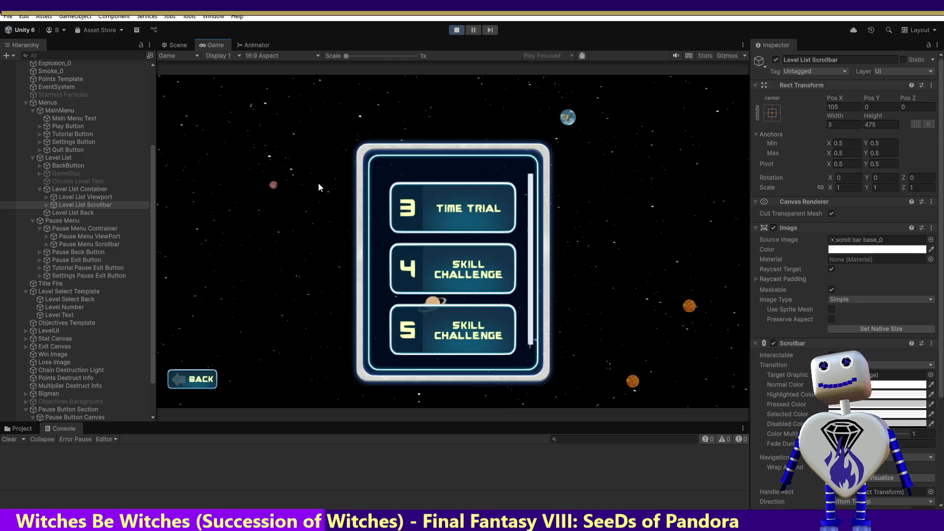
click(192, 379)
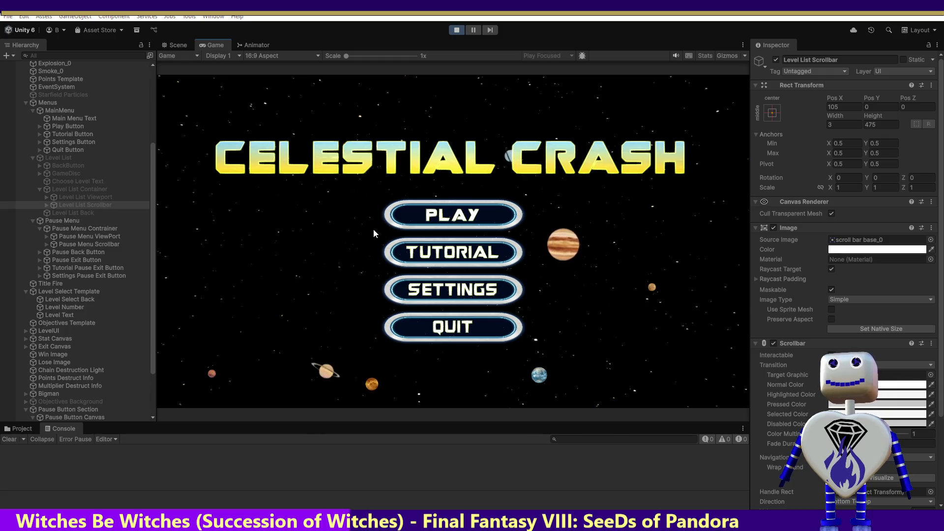
key(alt+Tab)
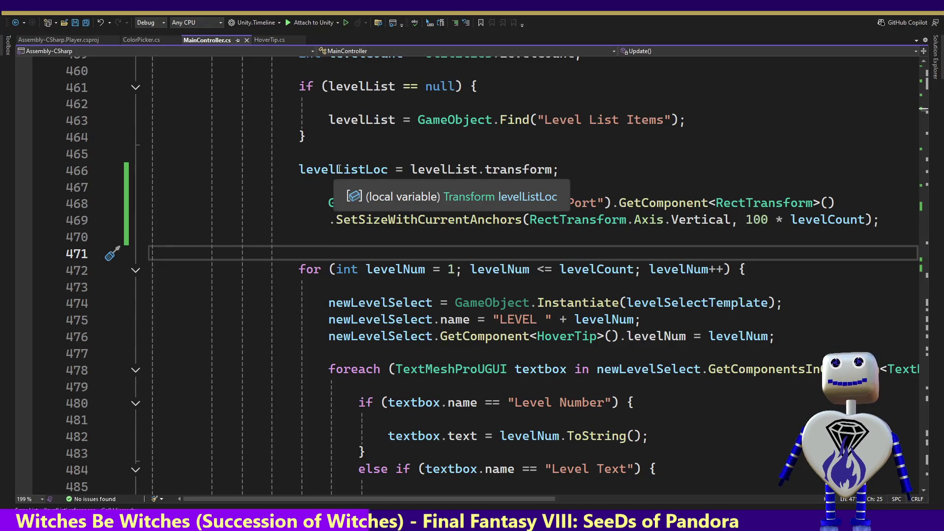
Find all references to levelList in MainController.cs.
click(344, 169)
double_click(345, 170)
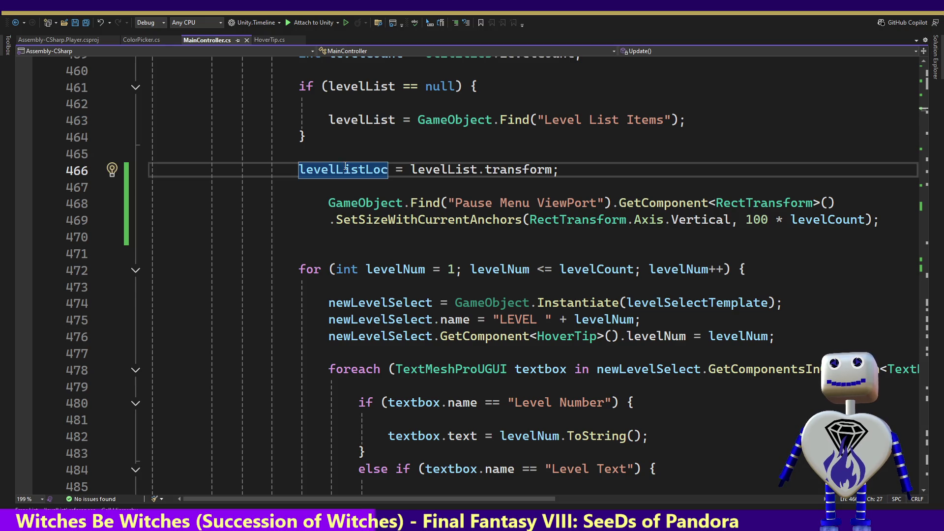
click(456, 168)
right_click(457, 168)
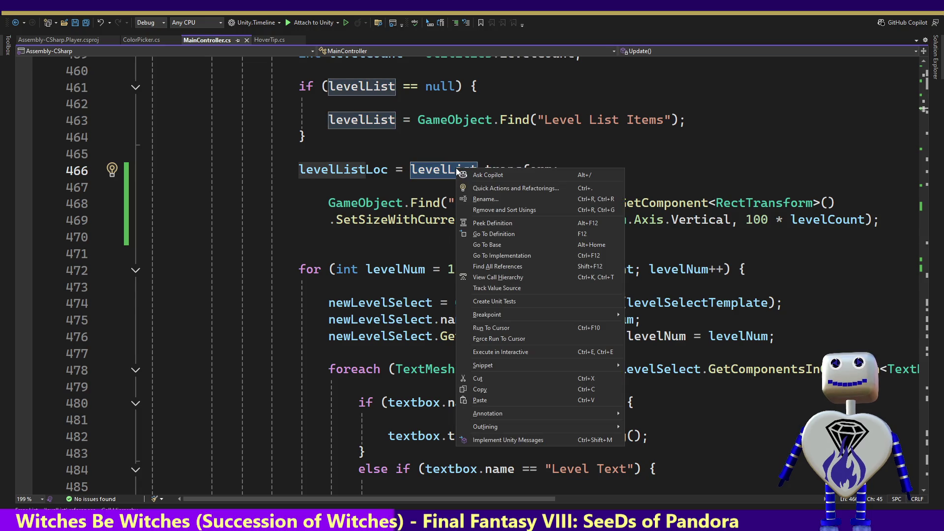
click(516, 266)
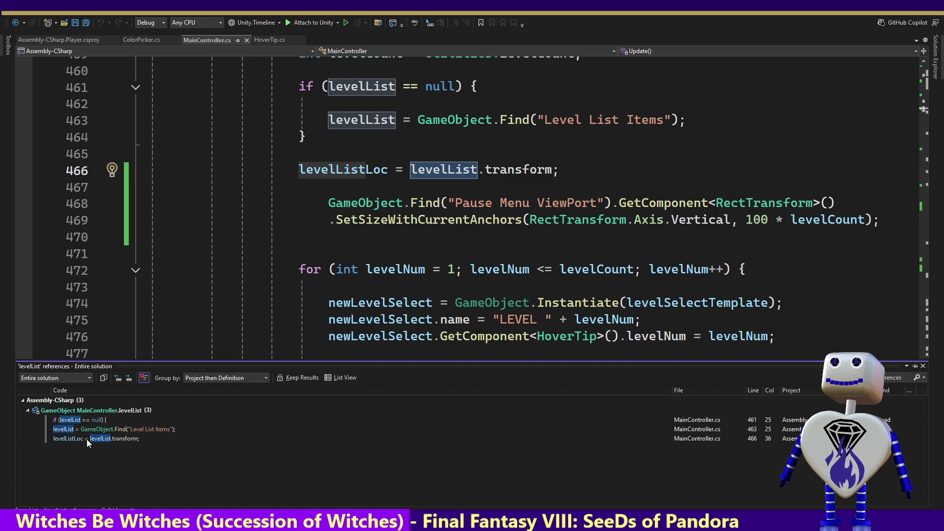
Check the levelList uses on lines 461, 463 and 466, then return to Unity.
click(90, 430)
click(88, 420)
click(87, 429)
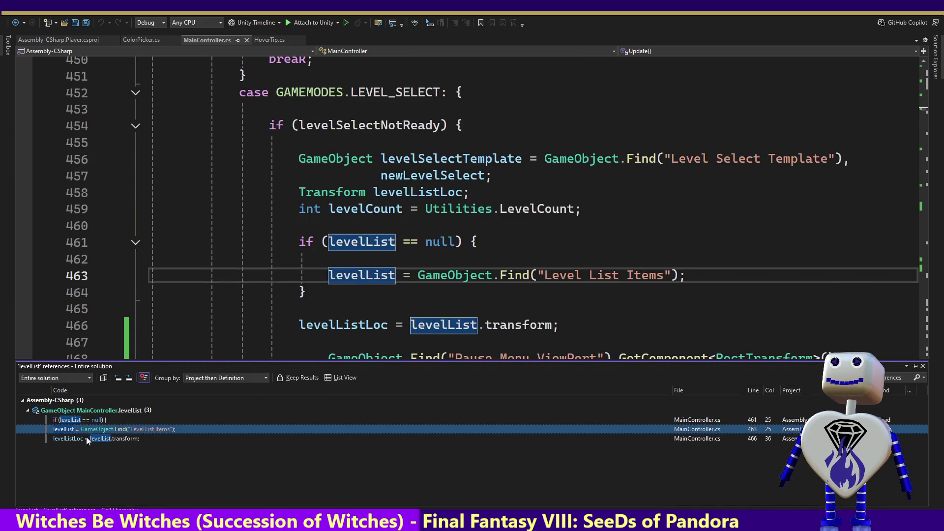
click(85, 438)
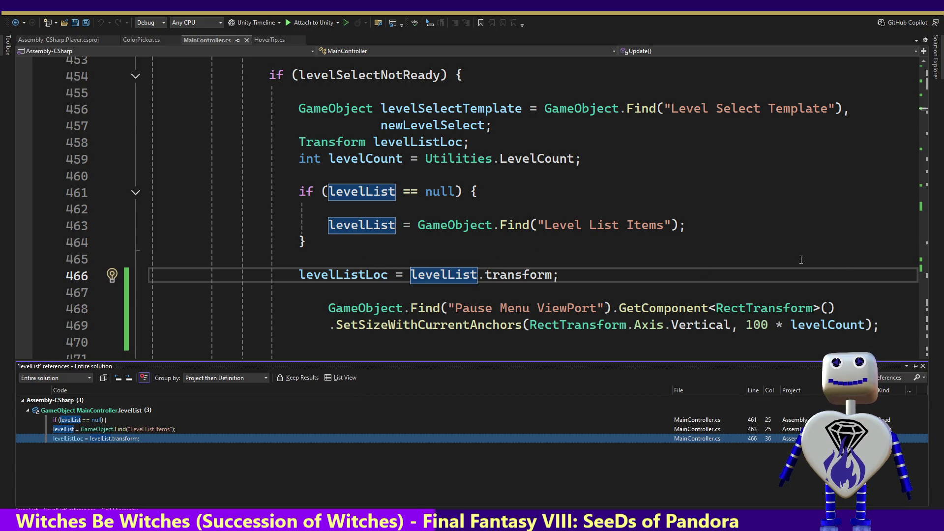
click(741, 259)
key(Down)
key(Down)
key(Down)
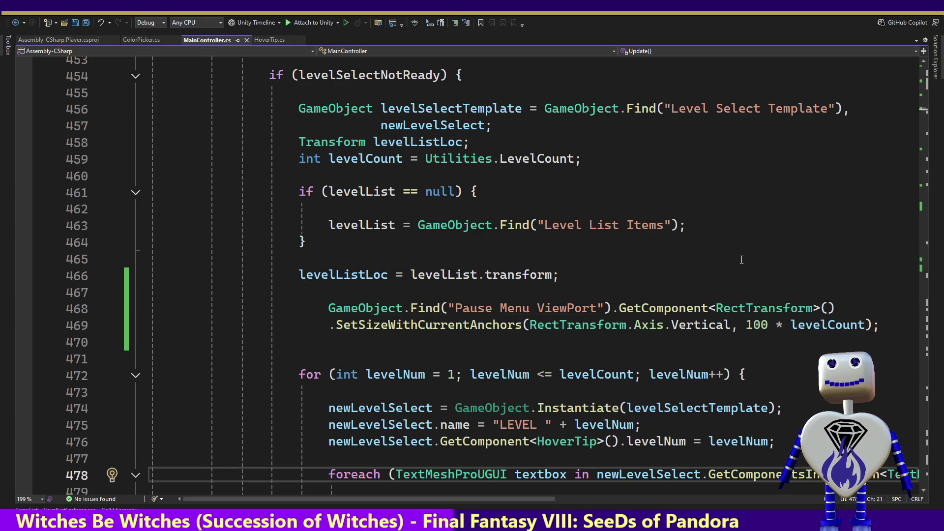
key(alt+Tab)
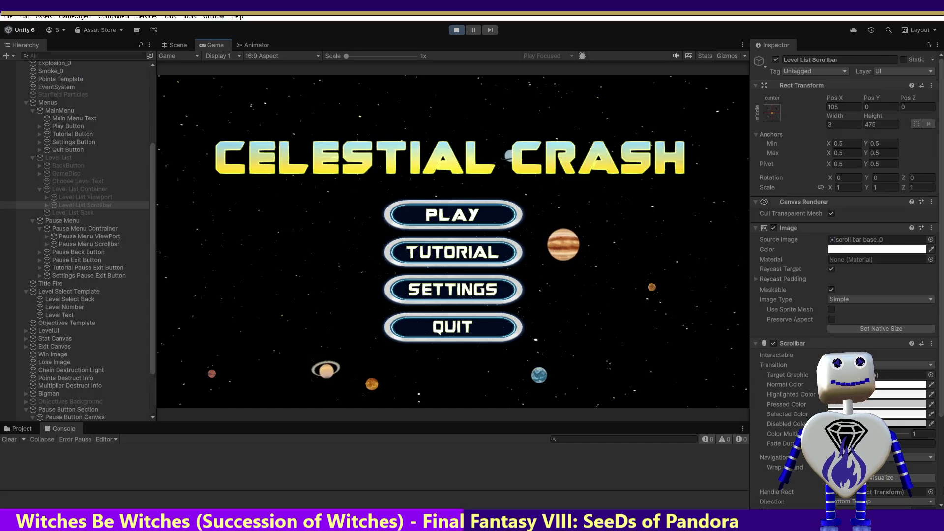
Scroll the level list, then stop and restart the game.
scroll(939, 458, down, 3)
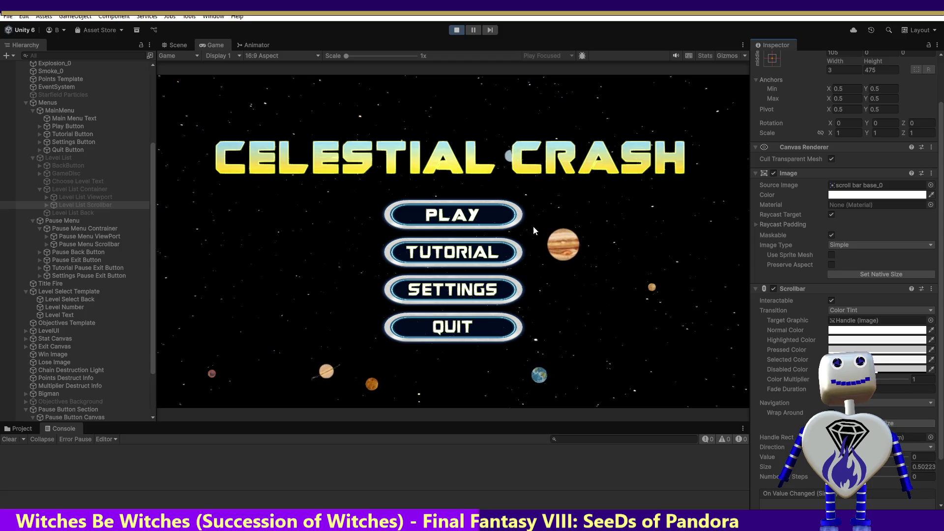
click(456, 29)
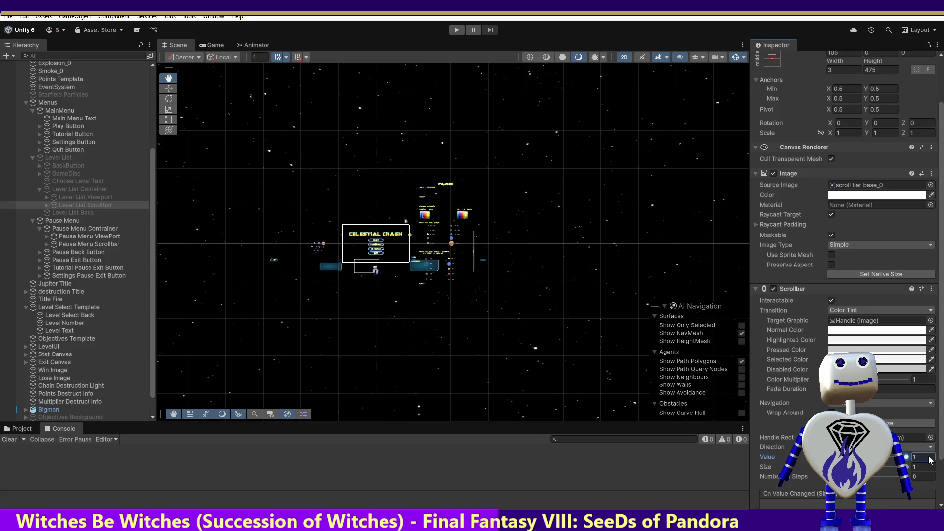
click(456, 33)
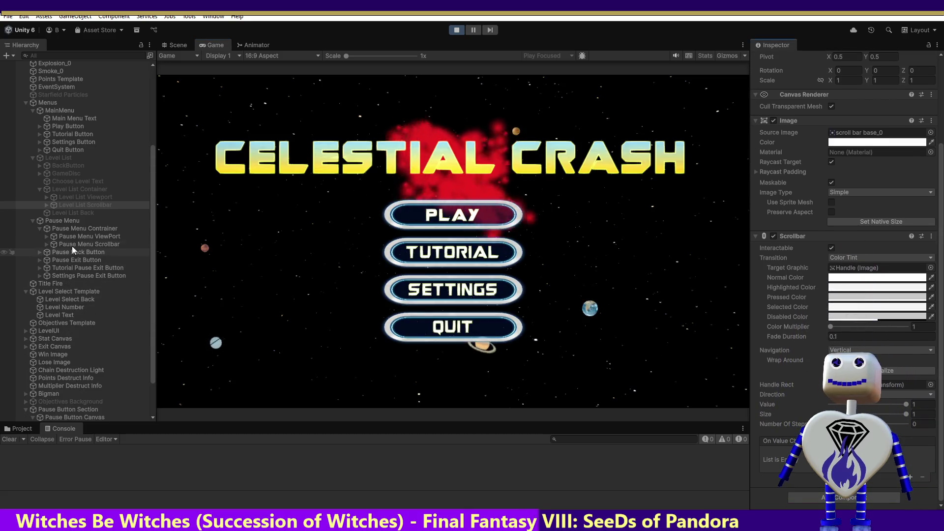
Open the level select, drag and scroll the level list, then stop the game.
click(472, 216)
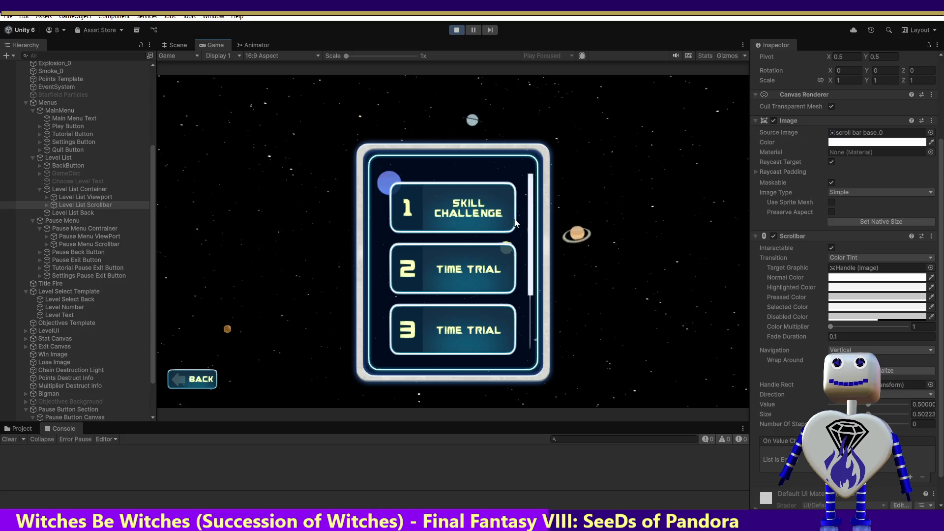
mouse_move(532, 213)
mouse_down()
mouse_move(553, 308)
mouse_move(538, 150)
mouse_up()
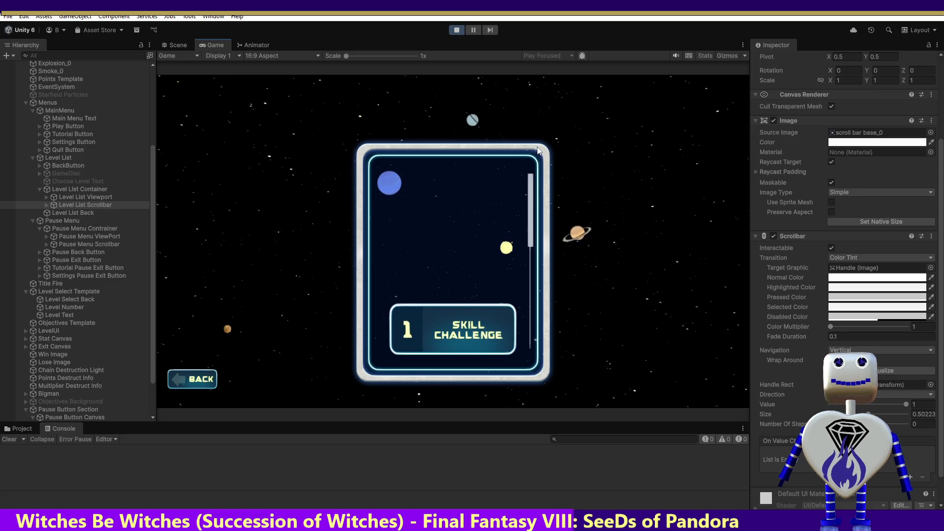
scroll(452, 177, down, 3)
scroll(453, 177, up, 3)
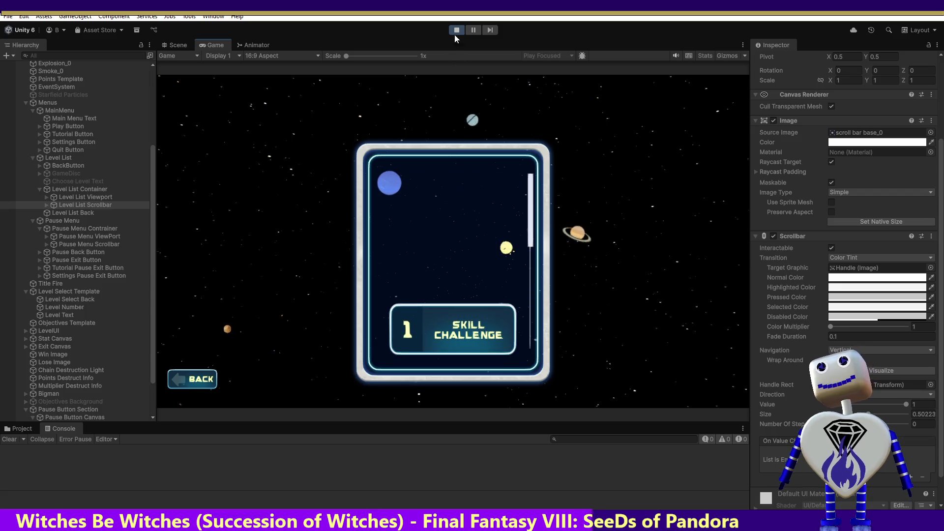
click(456, 30)
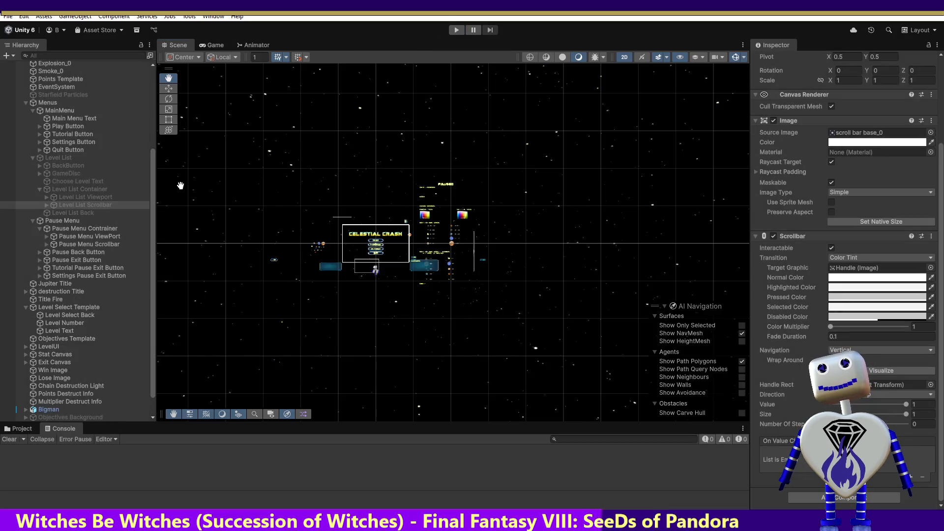
Run the game, open the level select and drag the scrollbar down to levels 3–5.
click(456, 30)
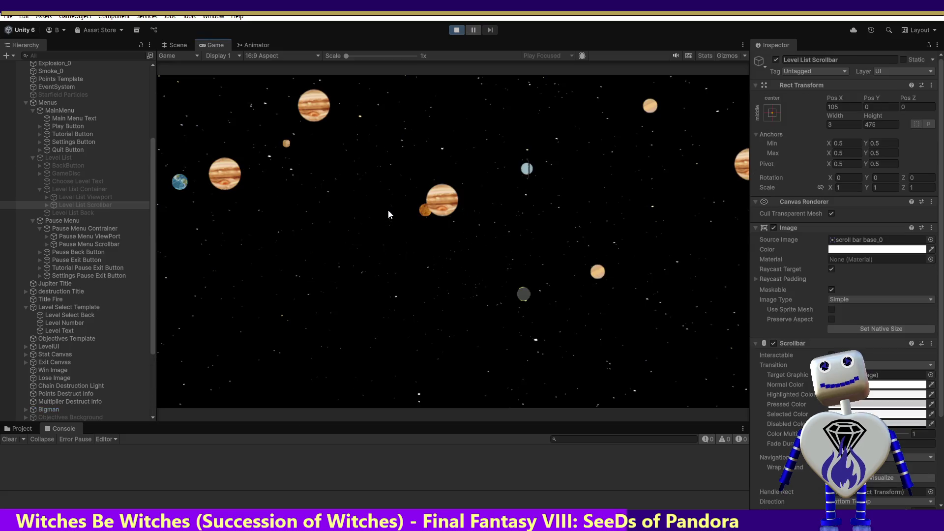
click(463, 218)
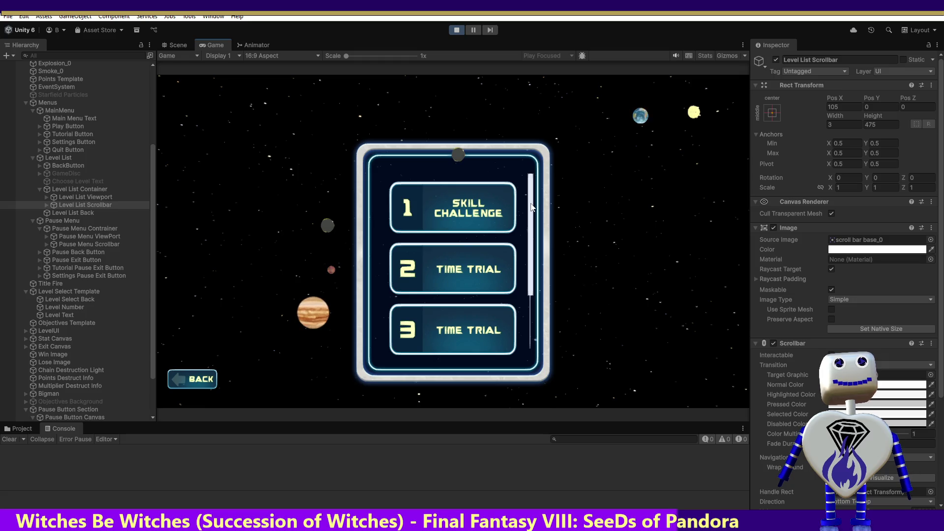
scroll(532, 209, up, 1)
scroll(533, 221, down, 1)
drag(531, 224, 538, 298)
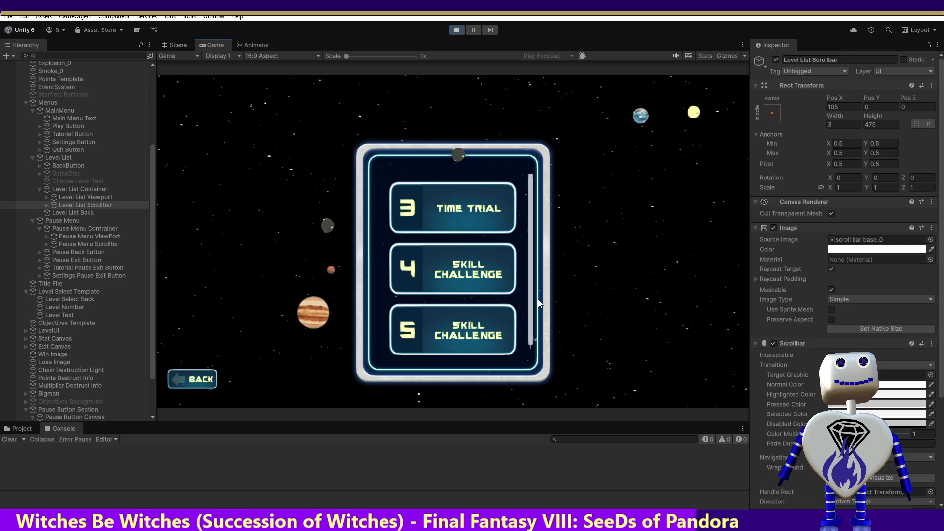
Stop the game, scroll the Inspector, and run the game again to the main menu.
click(452, 33)
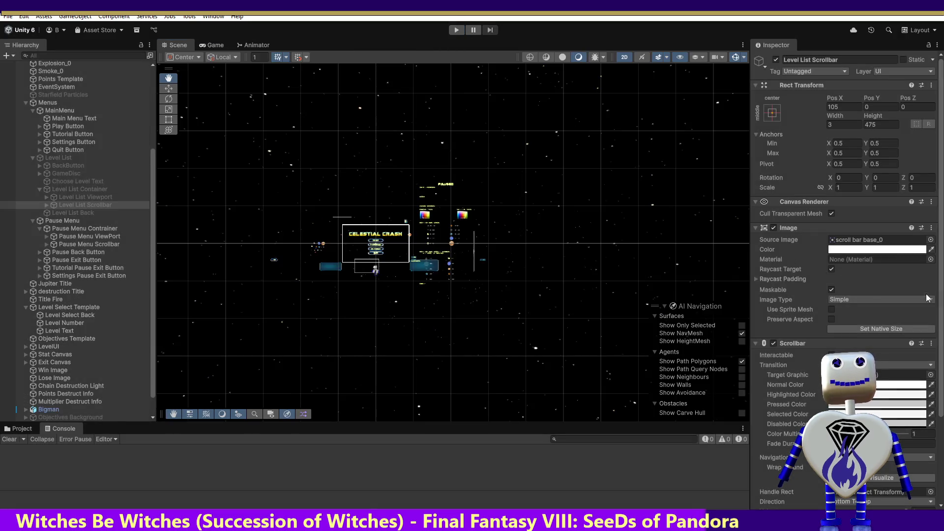
scroll(942, 322, down, 4)
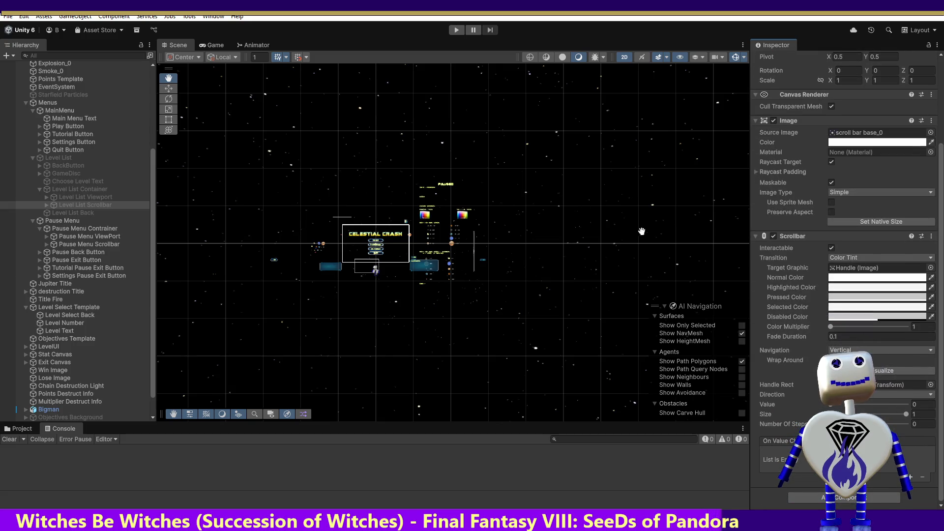
click(456, 31)
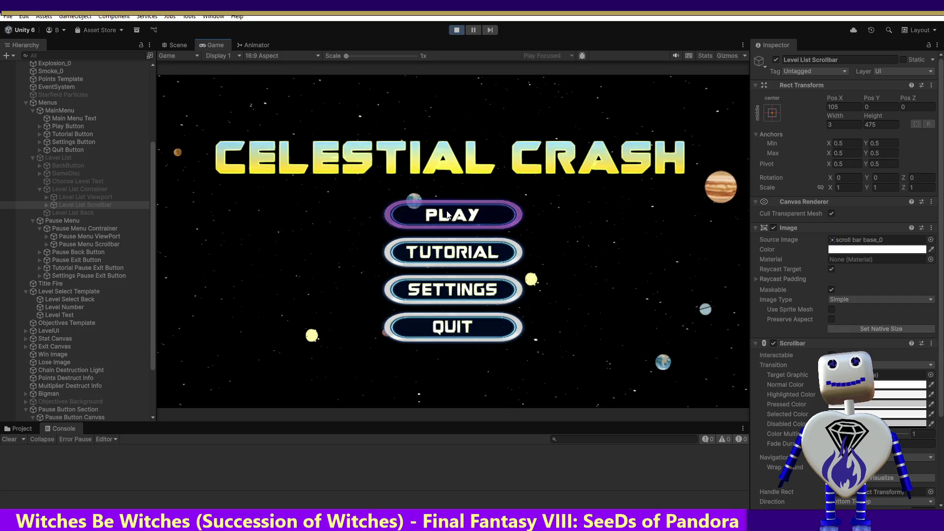
Open the level-select screen and scroll through level 1 Skill Challenge's objectives popup.
click(448, 214)
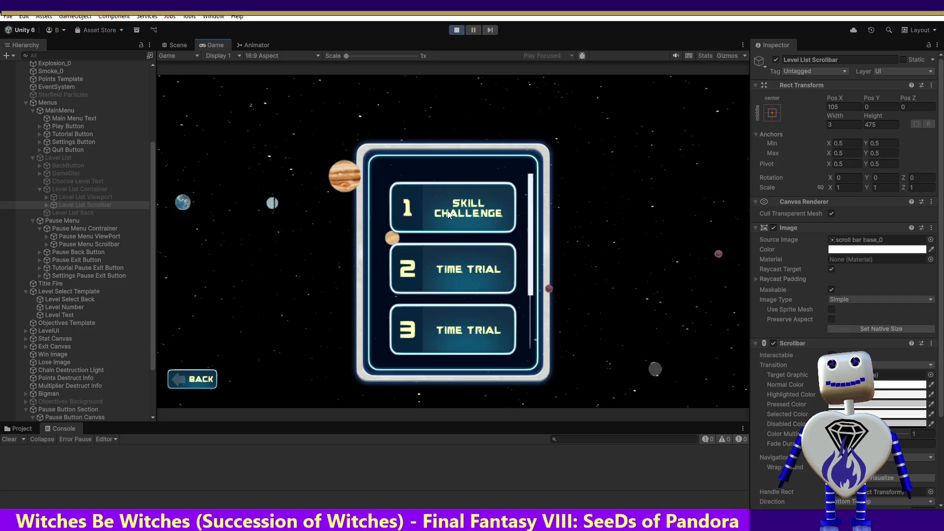
click(489, 215)
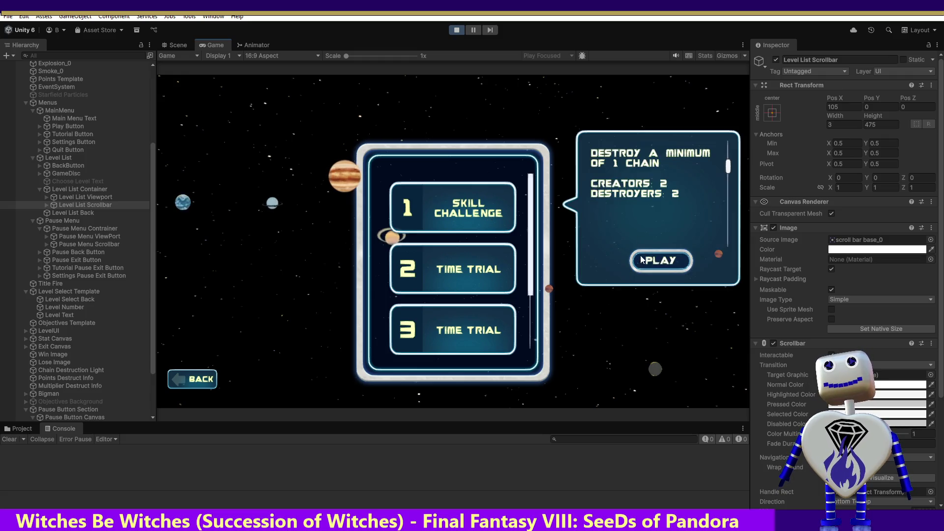
scroll(729, 168, up, 3)
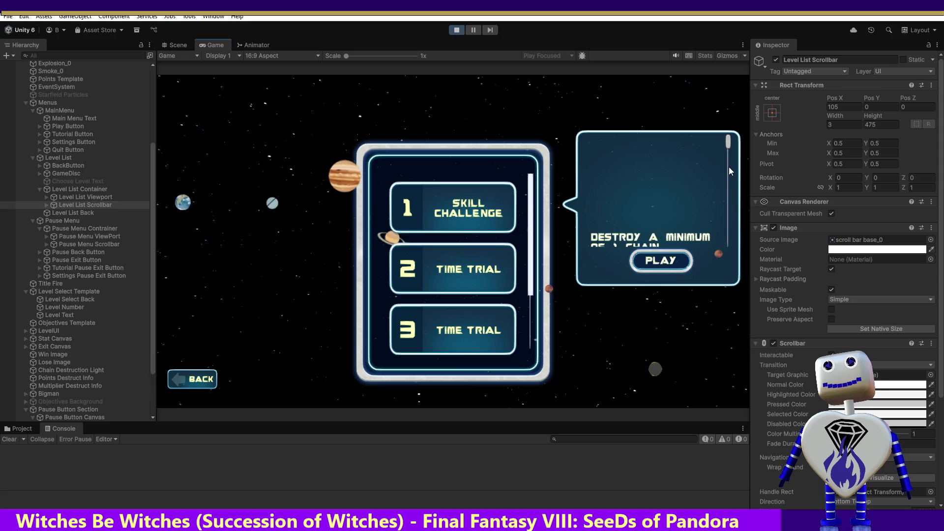
mouse_move(727, 142)
mouse_down()
mouse_move(728, 252)
mouse_move(731, 161)
mouse_move(728, 176)
mouse_up()
scroll(729, 204, down, 2)
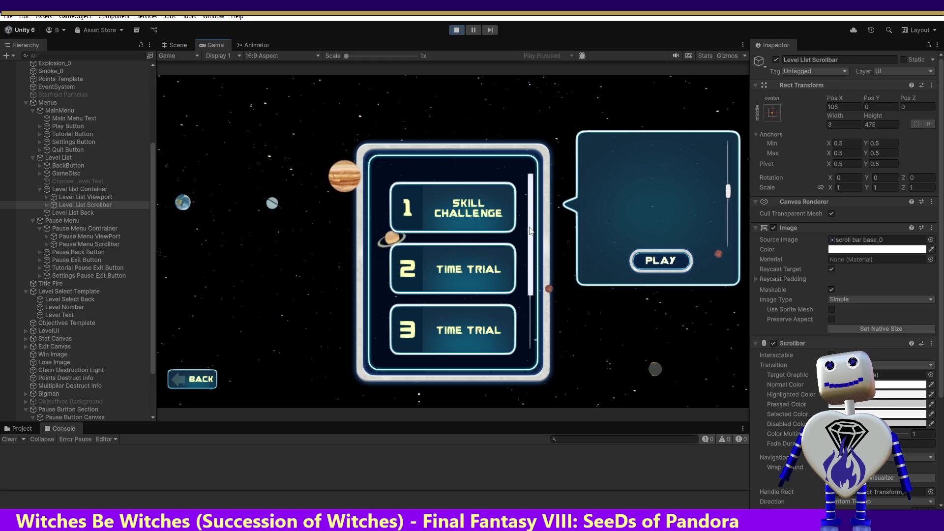
Scroll the level list down to levels 3–5, then select the Level List Container.
drag(531, 243, 534, 273)
scroll(534, 273, down, 1)
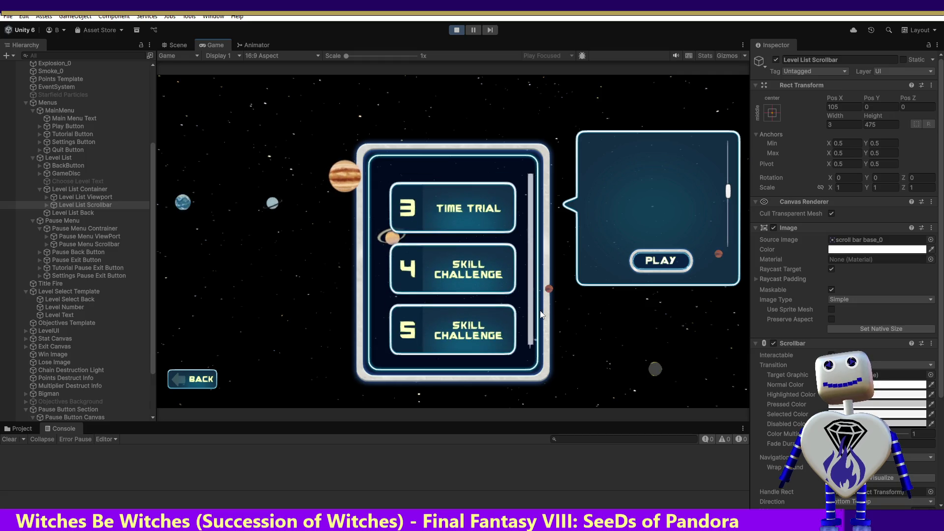
scroll(540, 179, up, 4)
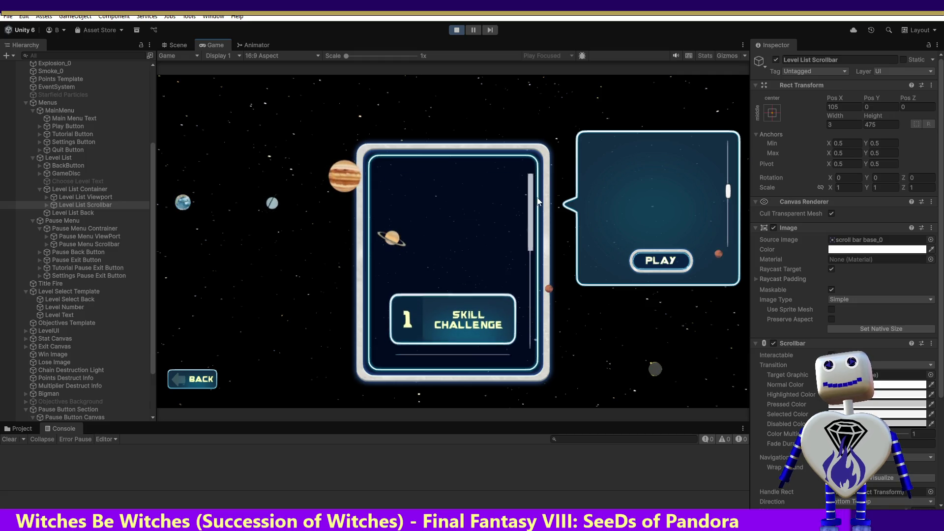
scroll(539, 317, down, 2)
scroll(538, 315, up, 4)
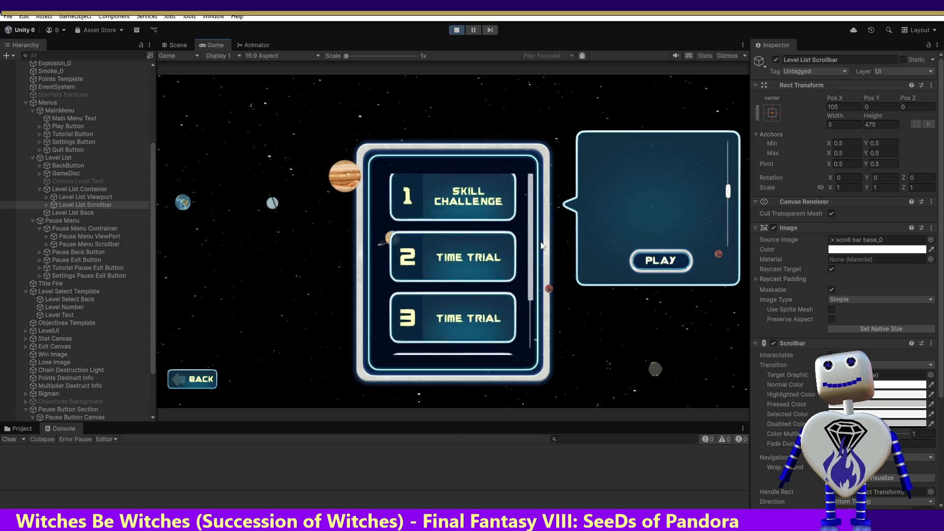
scroll(532, 310, down, 2)
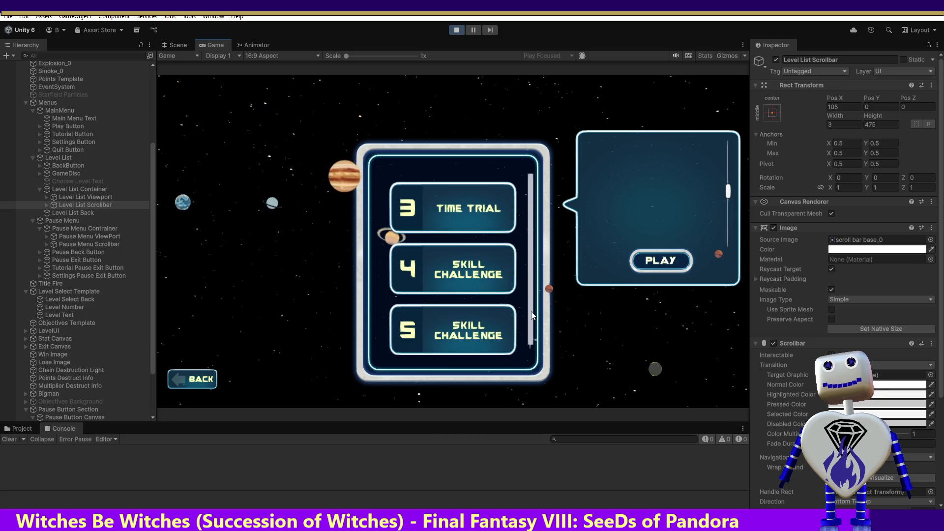
scroll(532, 310, up, 2)
scroll(534, 308, down, 2)
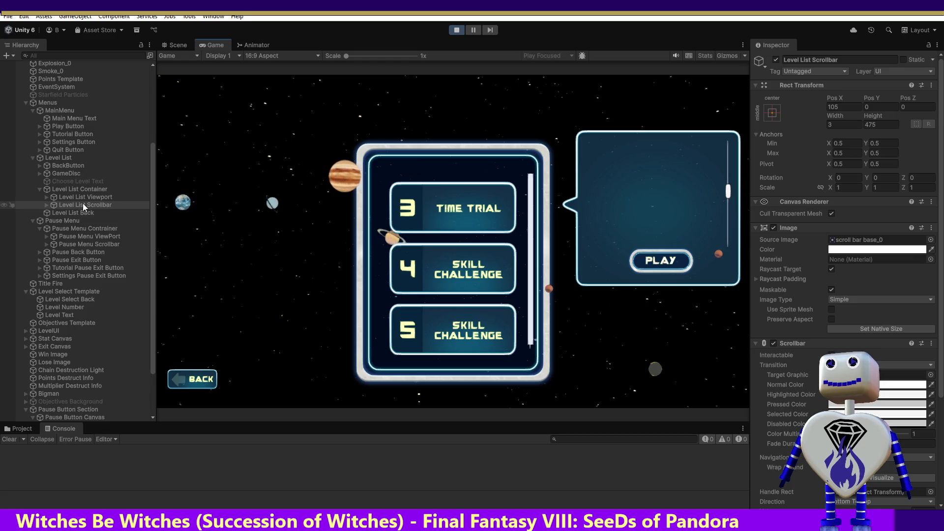
click(83, 189)
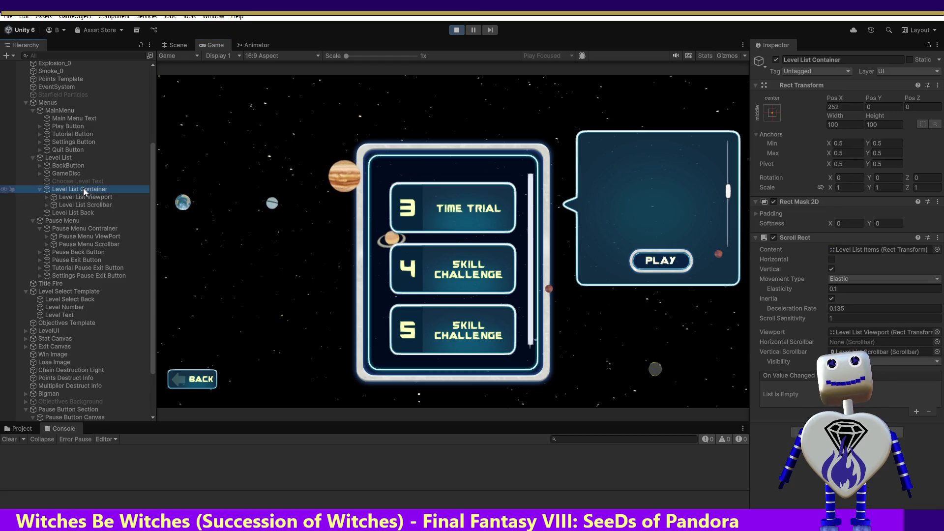
Compare the Level List Viewport's size settings with the Level List Container's scroll settings.
click(79, 196)
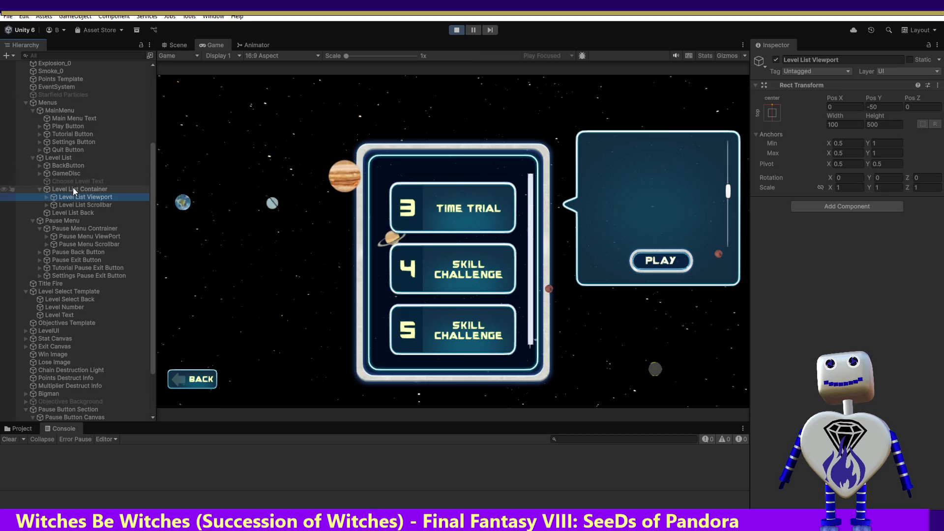
click(74, 188)
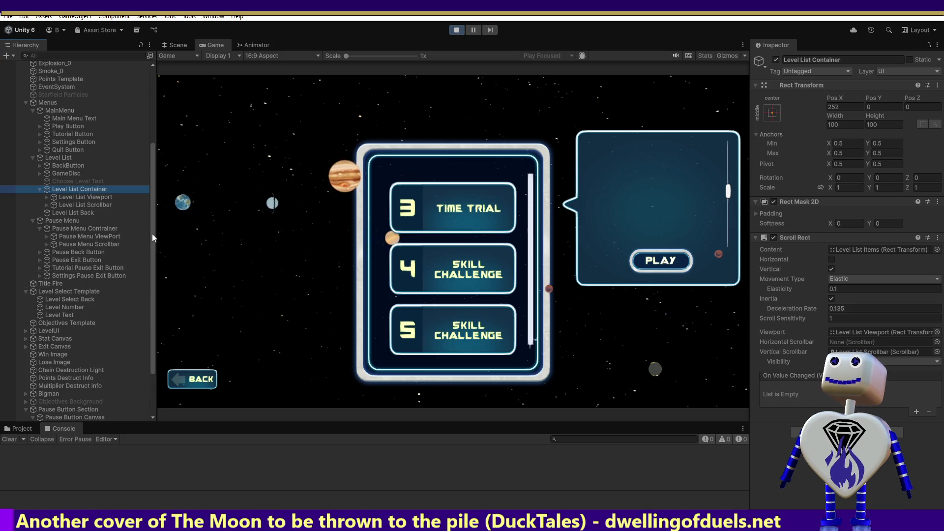
drag(151, 241, 150, 282)
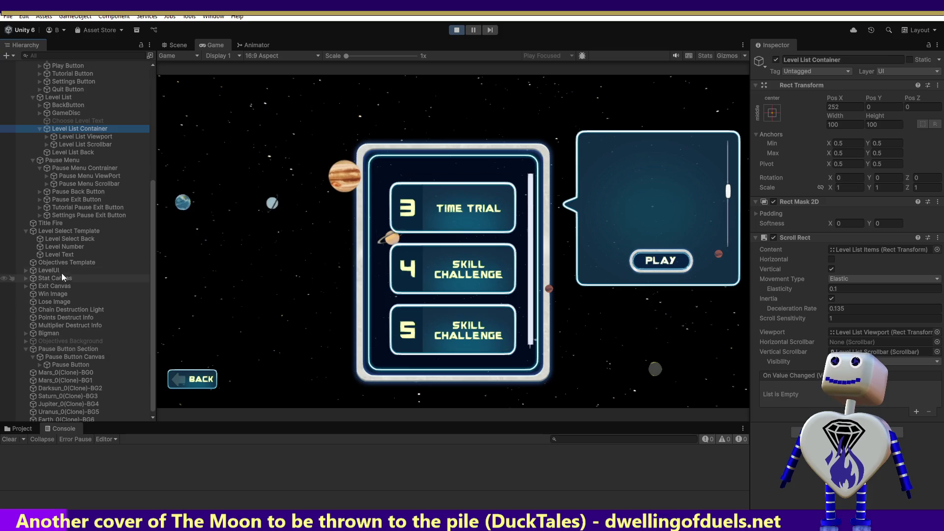
Review the Pause Menu Contrainer, ViewPort and Scrollbar settings, then return to MainController.cs.
click(72, 169)
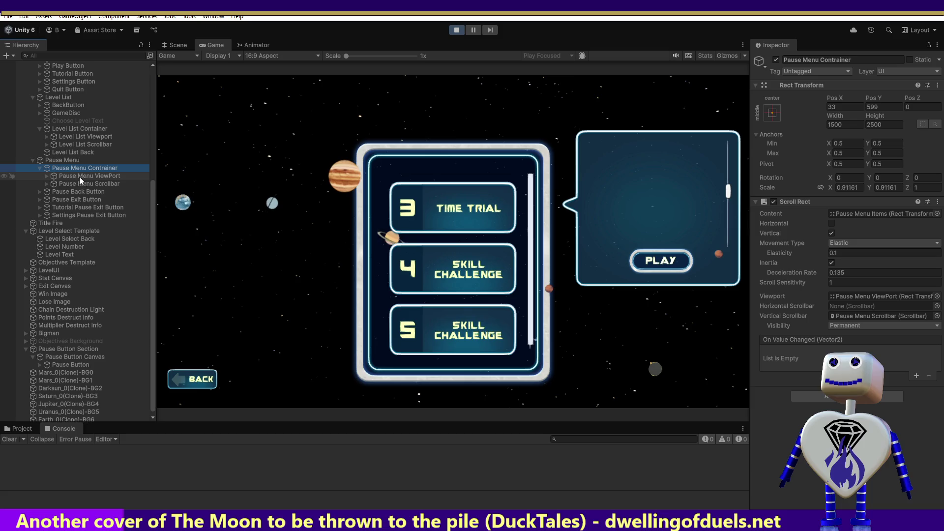
click(82, 176)
click(82, 185)
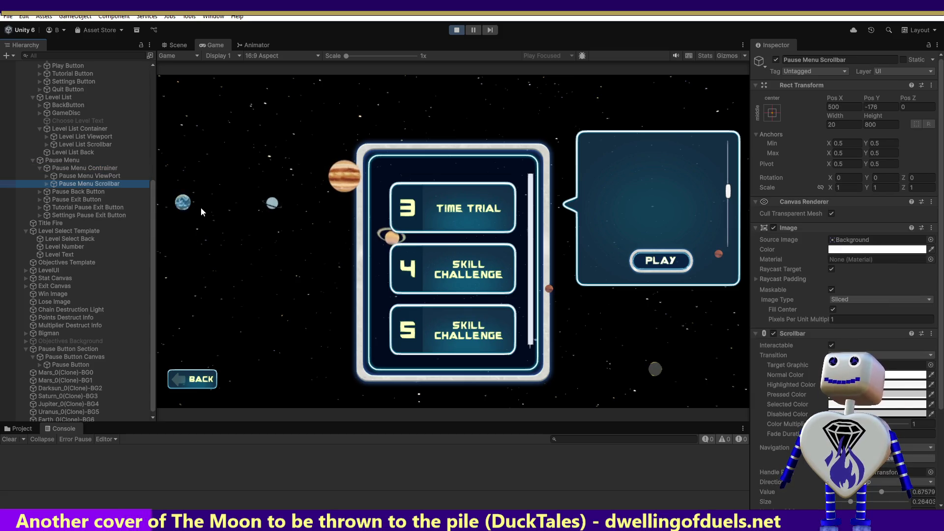
key(alt+Tab)
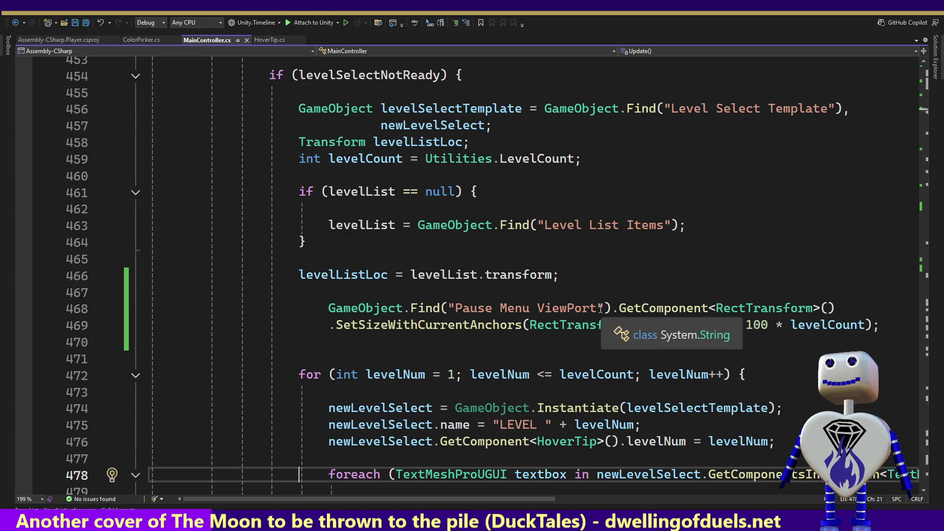
Prefix lines 468 and 469 with //, save MainController.cs, and go back to Unity.
click(306, 307)
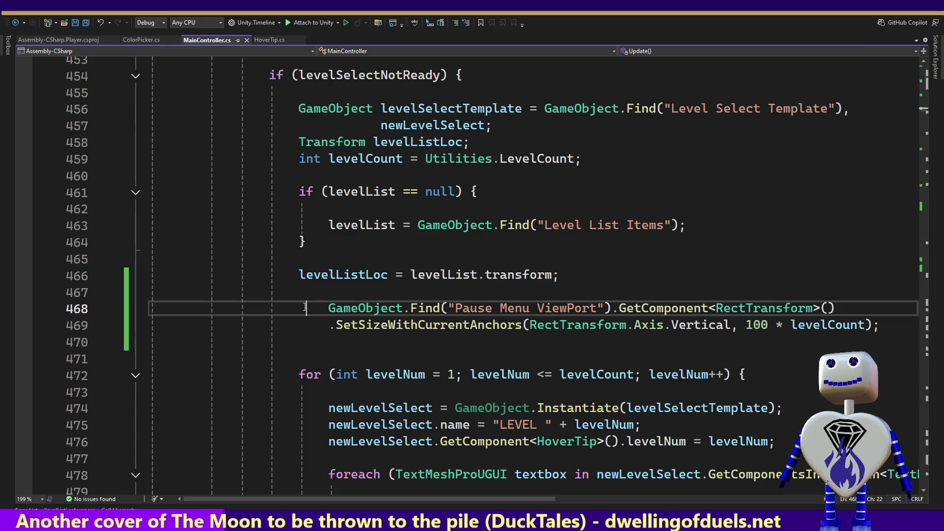
text(//)
click(303, 323)
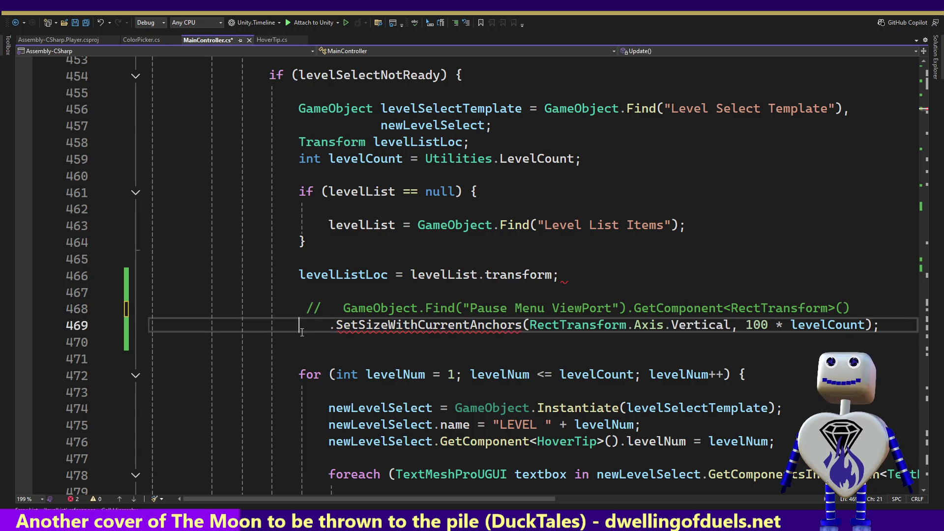
text(//)
key(ctrl+s)
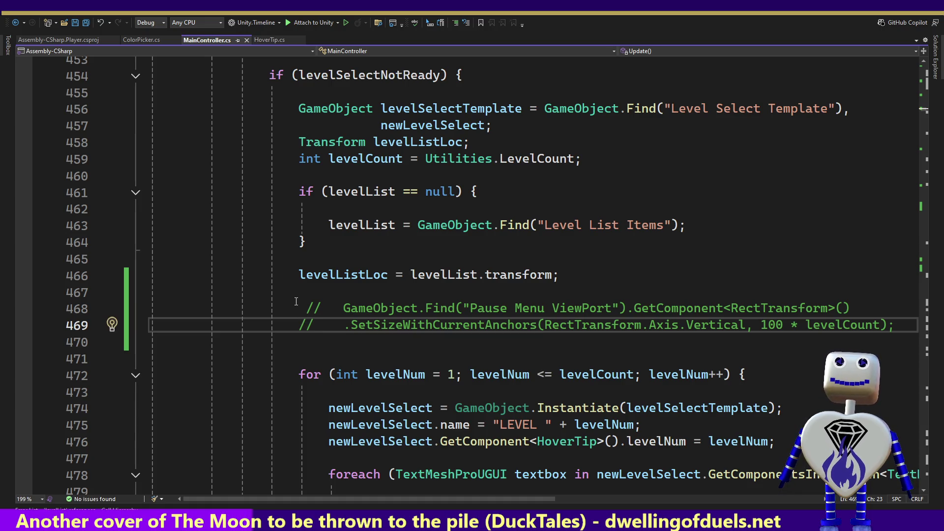
key(alt+Tab)
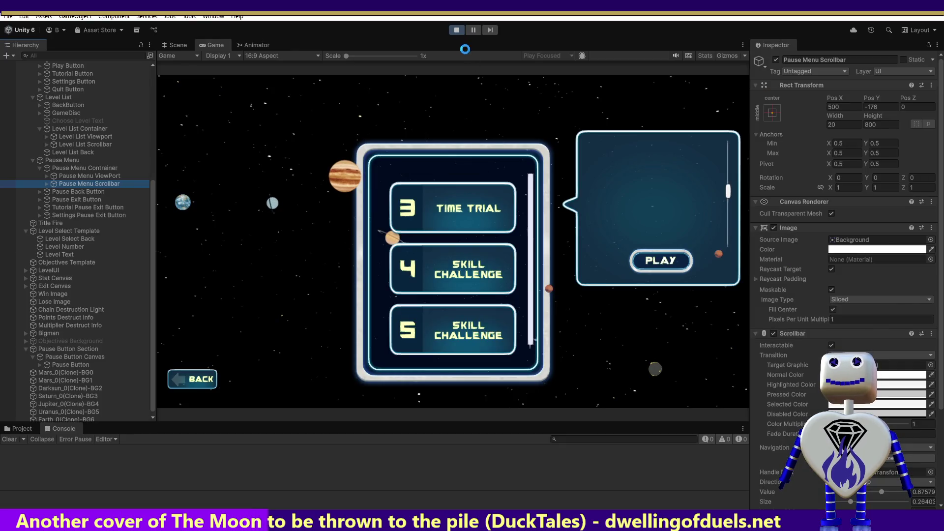
Restart Play mode so the game runs with the updated script.
click(457, 30)
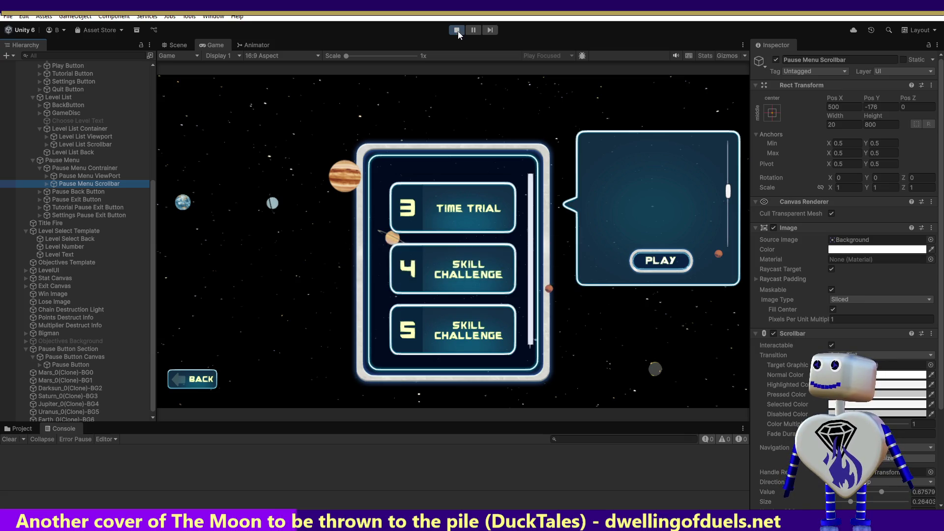
click(458, 30)
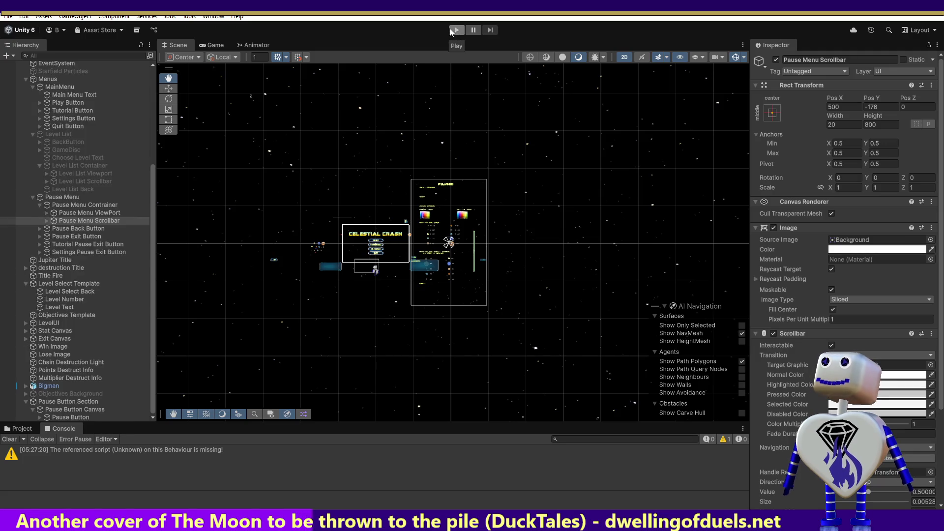
click(457, 30)
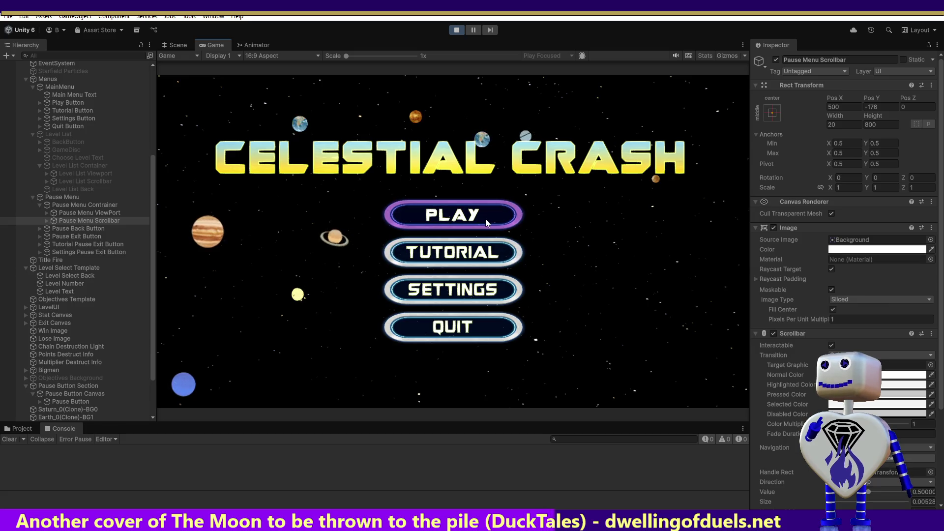
Open the level select screen, drag its scrollbar to levels 3–5, and select Pause Menu ViewPort.
click(485, 219)
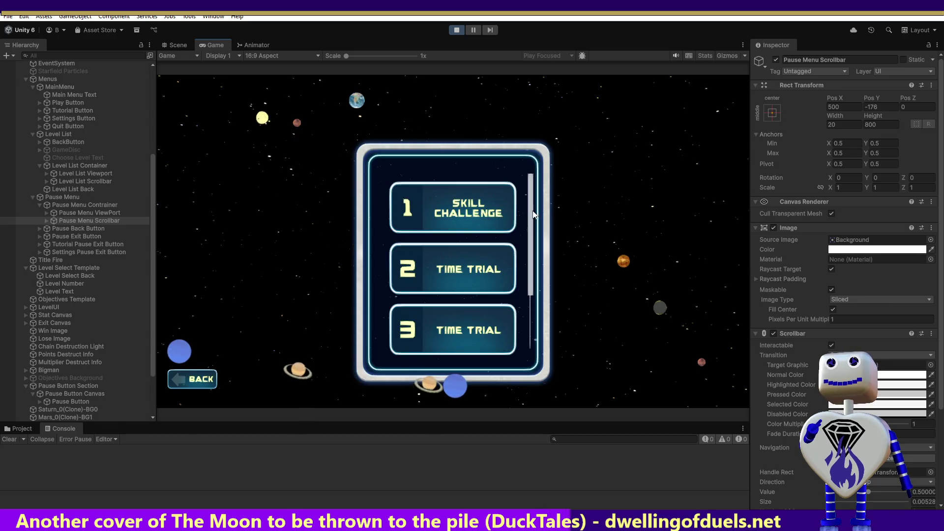
drag(533, 214, 529, 284)
drag(522, 319, 524, 164)
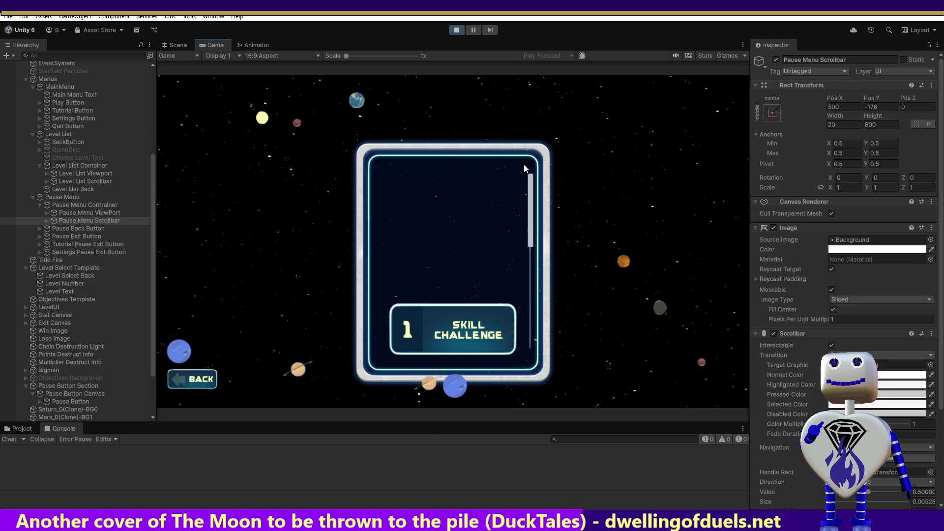
click(87, 212)
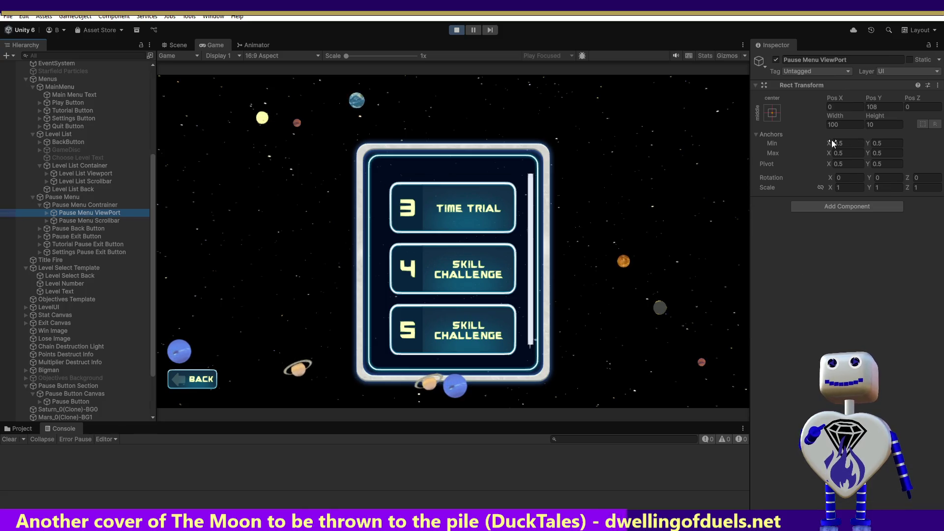
Select Pause Menu Contrainer and try correcting its name to 'Pause Menu Container' during play.
click(105, 205)
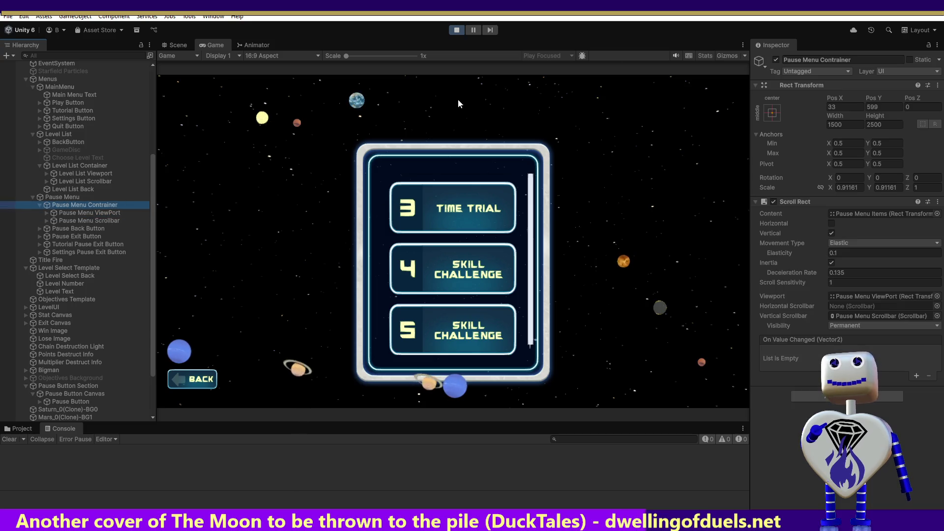
click(839, 60)
click(849, 62)
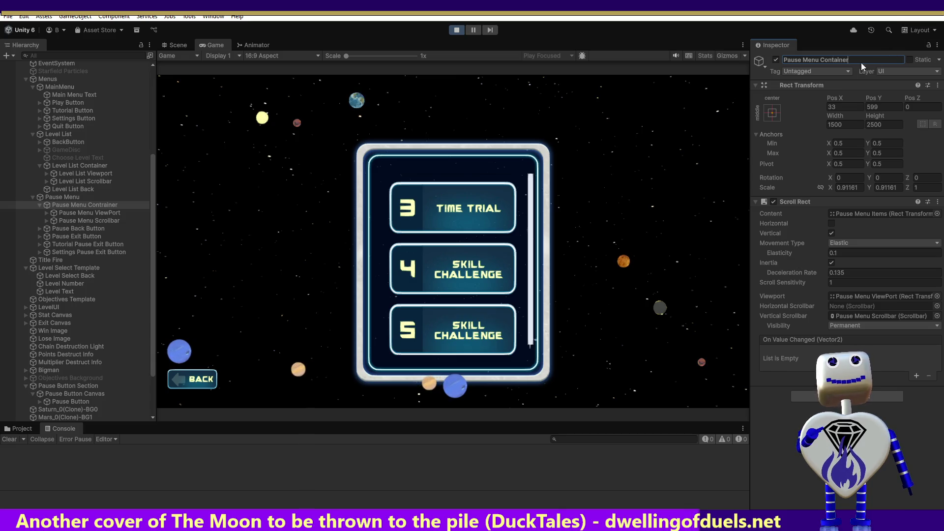
key(Return)
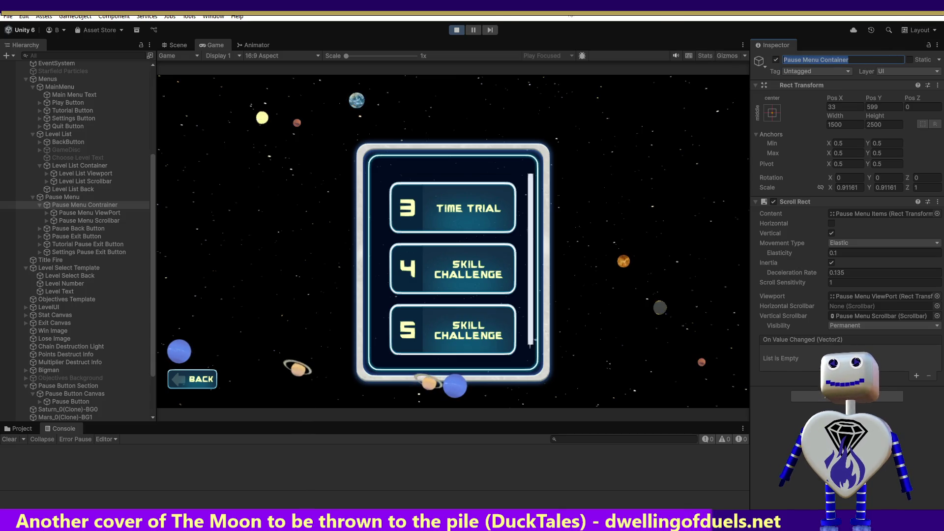
Exit Play mode and rename the object to 'Pause Menu Container' by deleting the stray r.
click(456, 30)
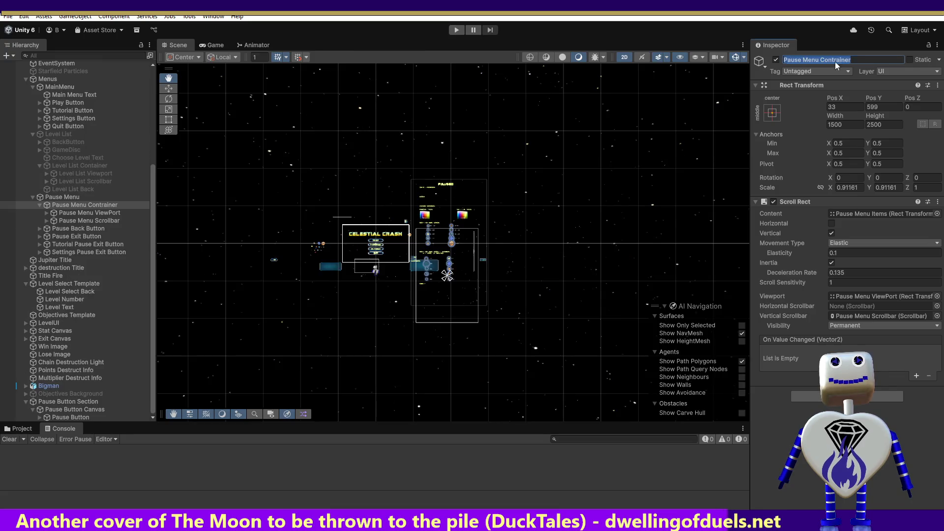
click(838, 60)
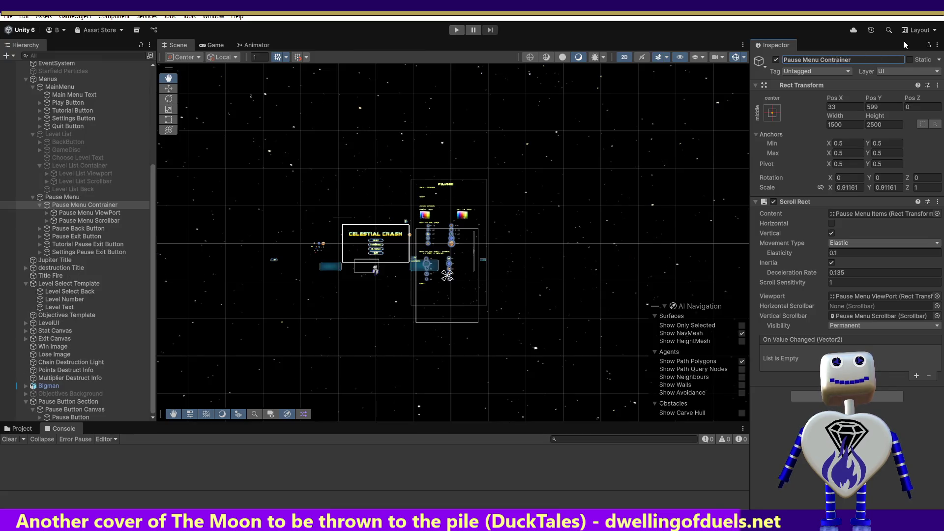
key(BackSpace)
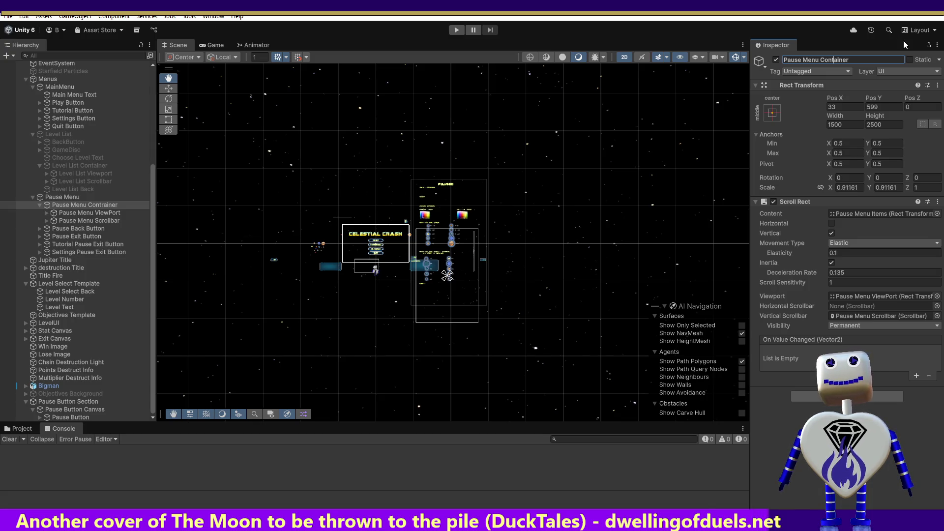
key(Return)
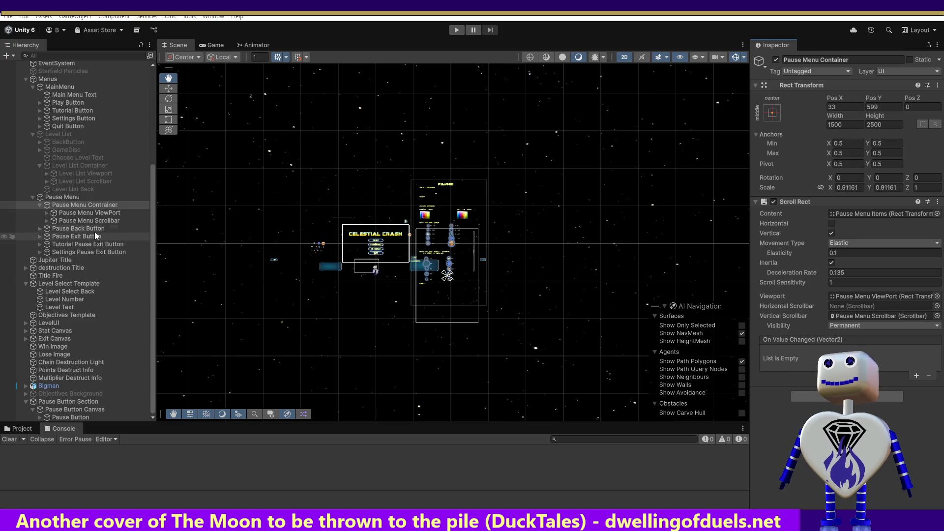
click(89, 212)
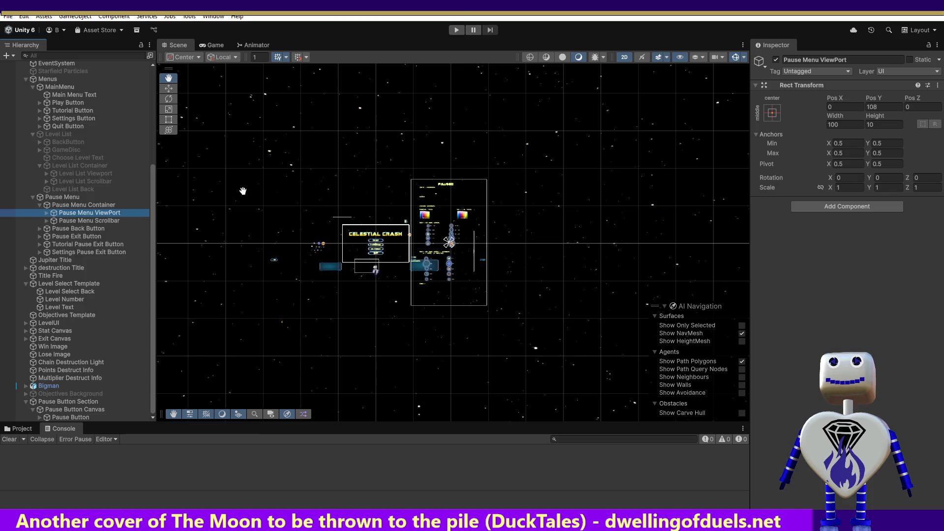
Uncomment lines 468–469 in MainController.cs with Ctrl+K, Ctrl+U.
key(alt+Tab)
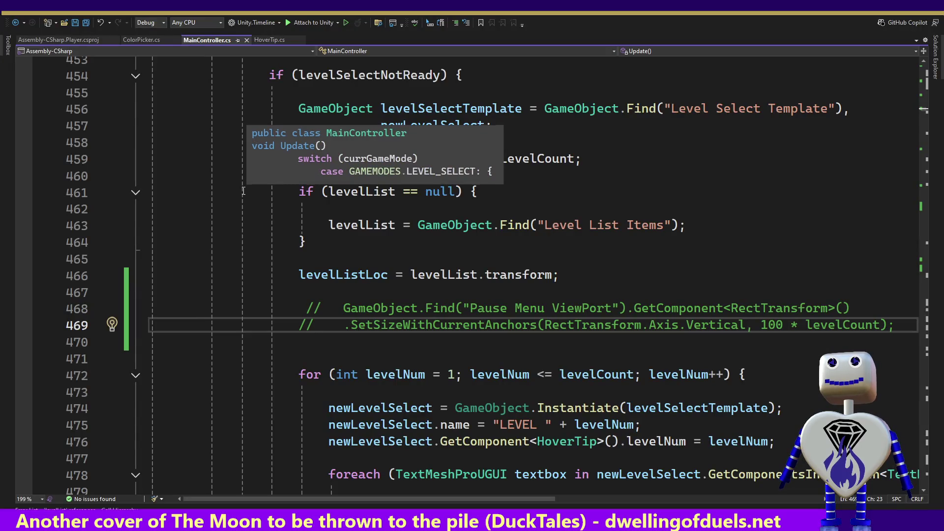
click(448, 312)
key(shift+Down)
key(ctrl+k)
key(ctrl+u)
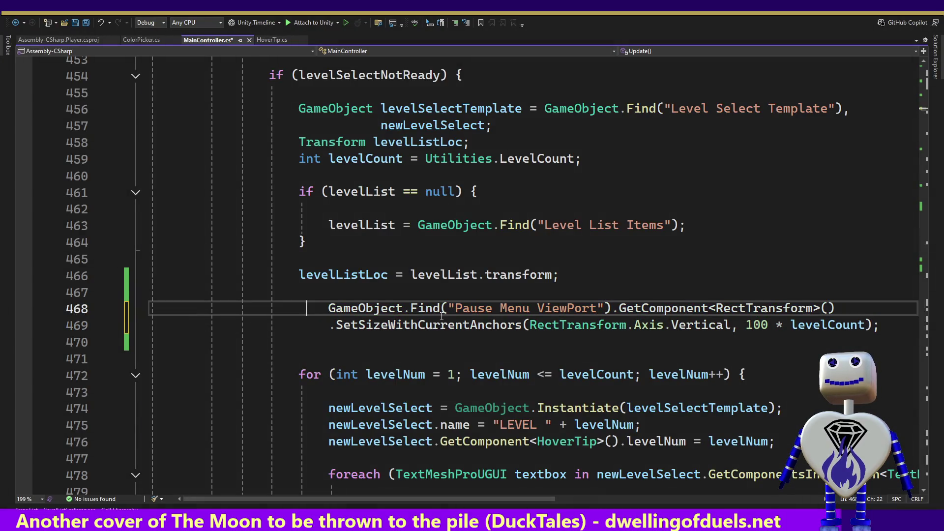
Replace "Pause Menu ViewPort" with "Pause Menu Container", save, and return to Unity.
drag(597, 310, 449, 310)
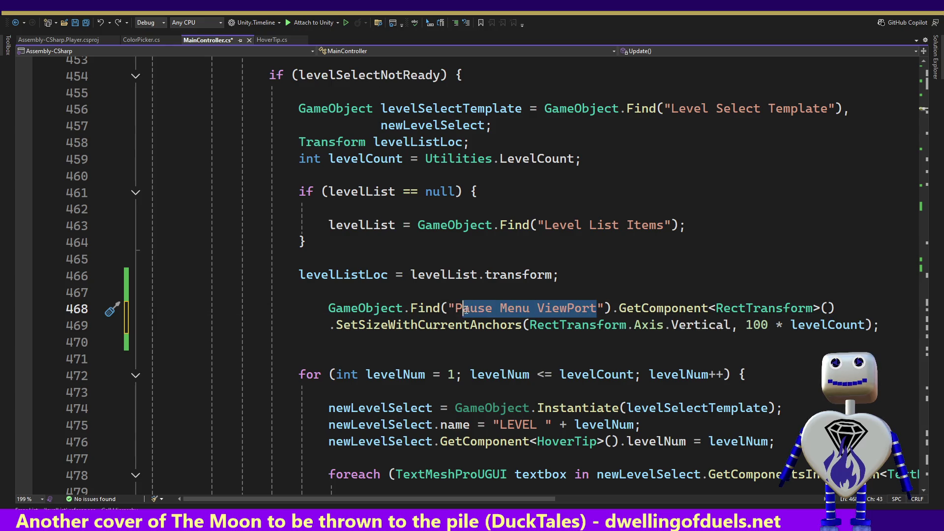
text(Pause Menu Container)
key(ctrl+s)
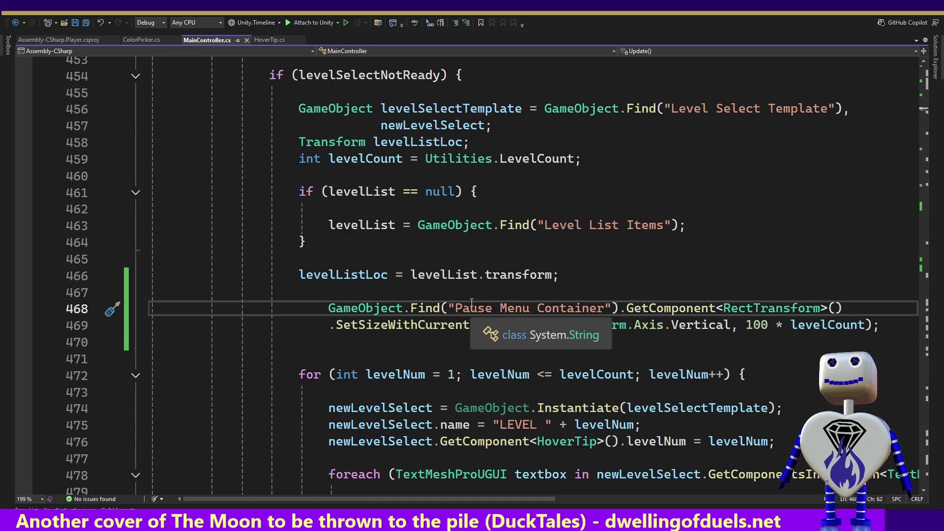
key(alt+Tab)
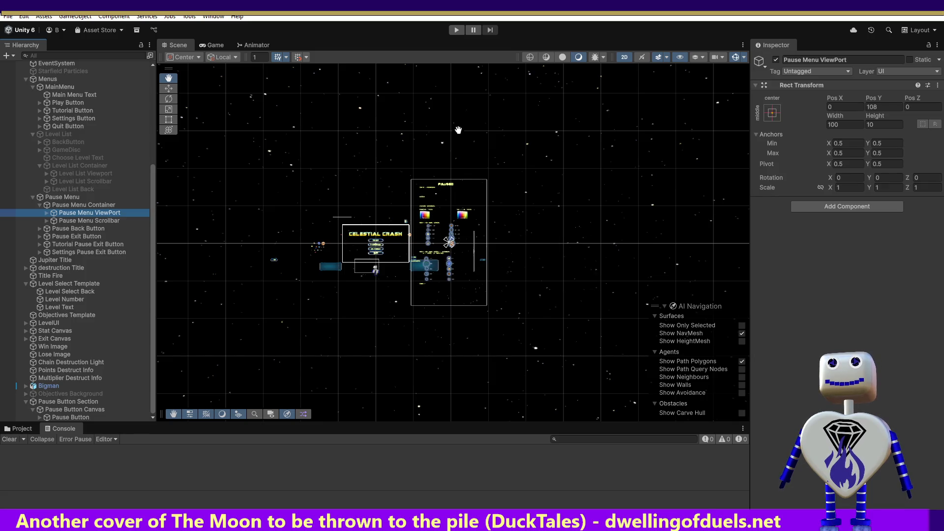
Run the game, open the level select list, and scroll it up and down.
click(456, 30)
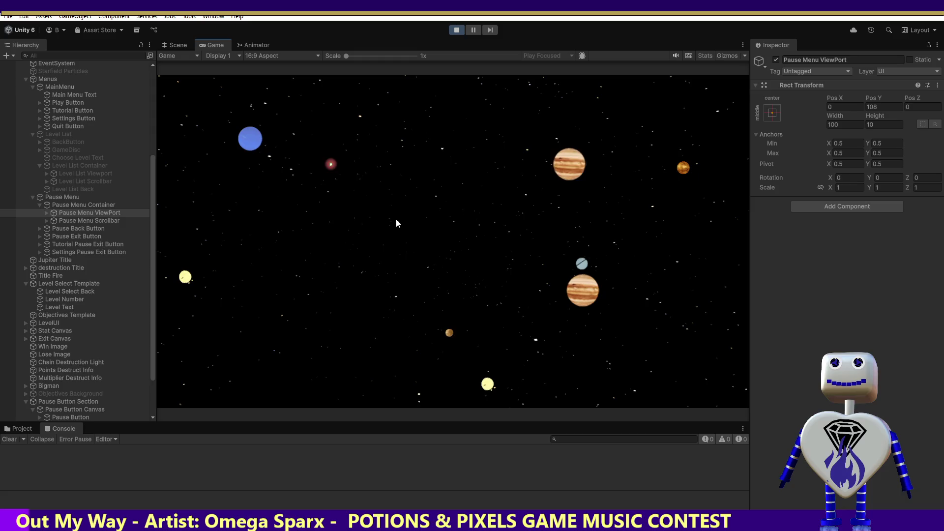
click(416, 221)
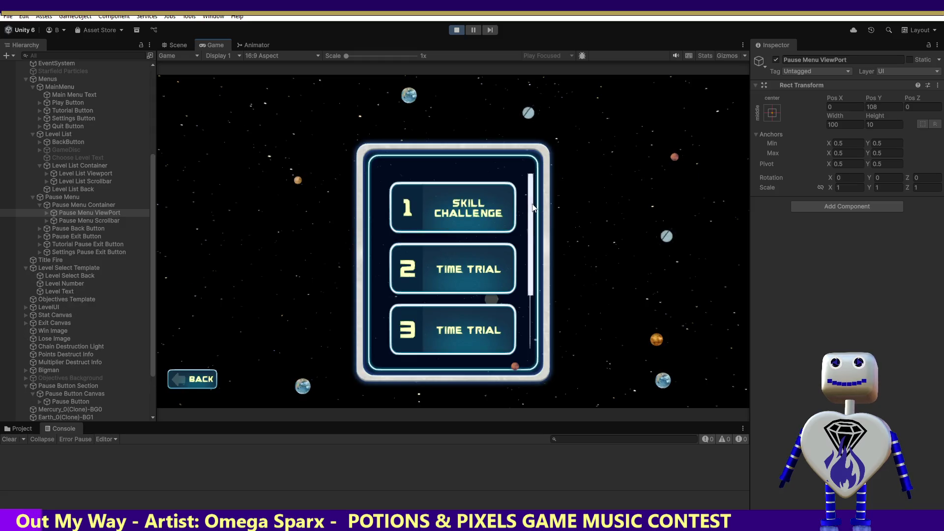
scroll(532, 213, up, 1)
scroll(533, 213, down, 3)
scroll(521, 177, up, 4)
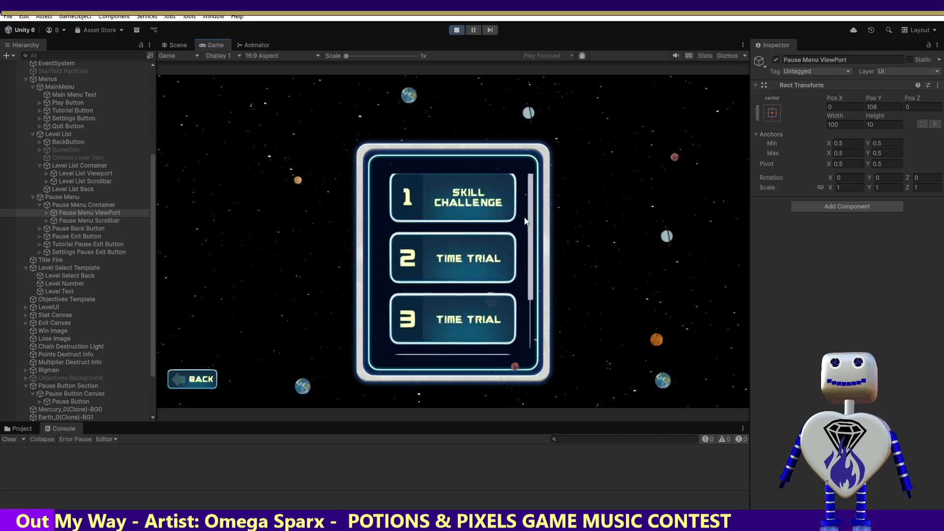
scroll(516, 157, down, 3)
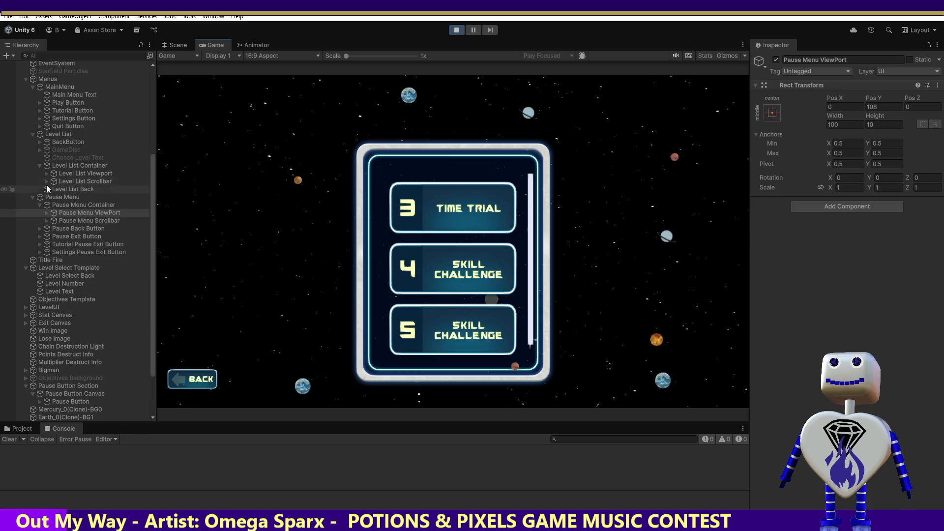
Check the Level List Container's settings and name, stop the game, and return to the code.
click(75, 167)
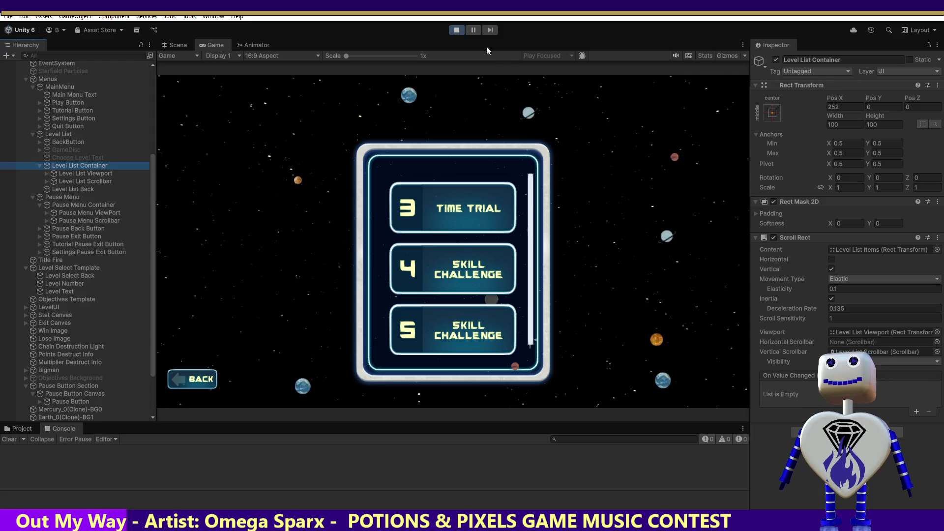
click(812, 59)
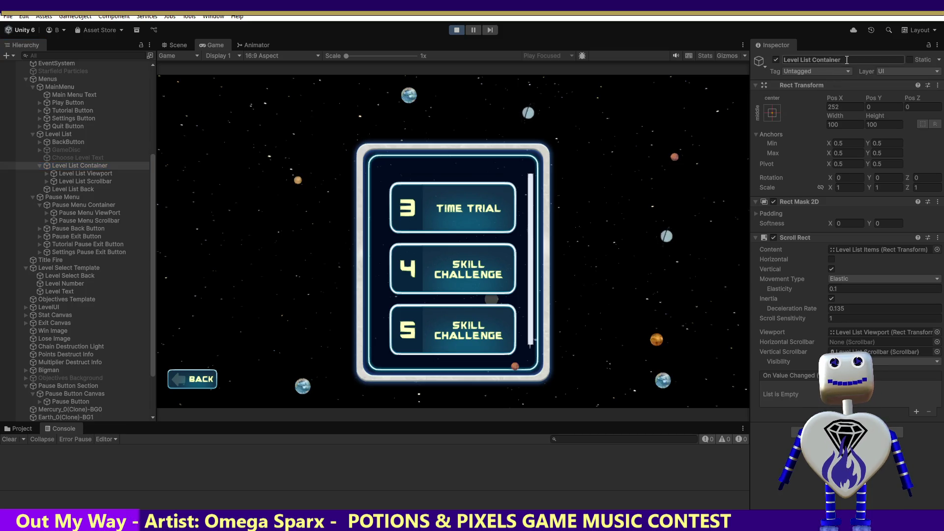
click(453, 30)
key(alt+Tab)
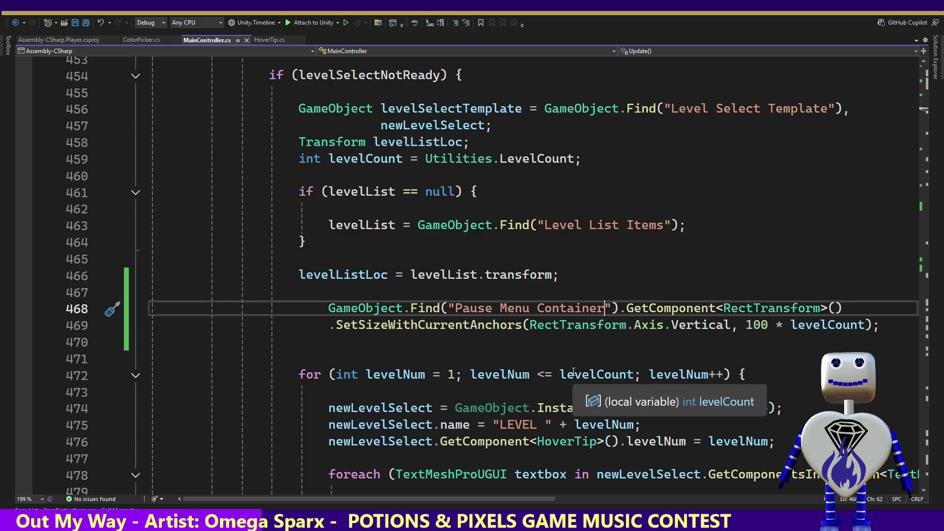
Follow levelCount to Utilities.LevelCount and then to the levelSettingValuesList declaration.
click(573, 373)
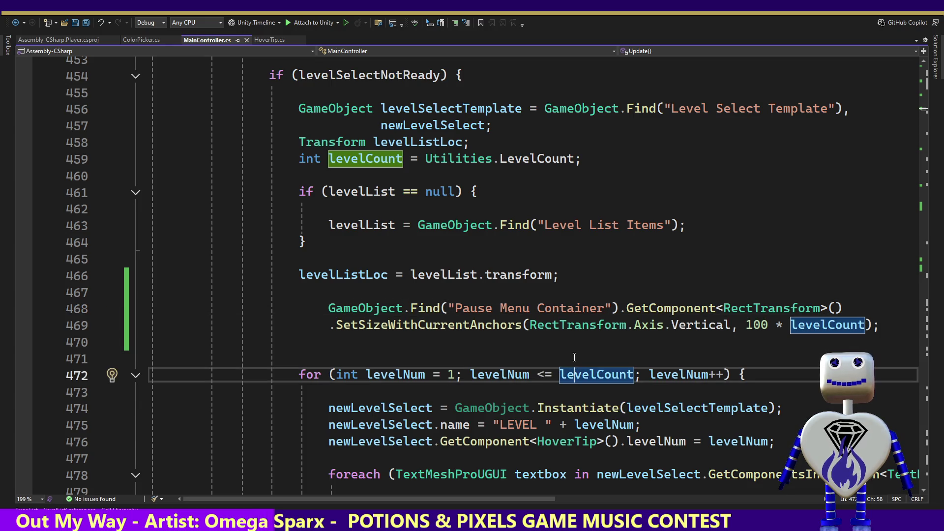
ctrl+click(537, 159)
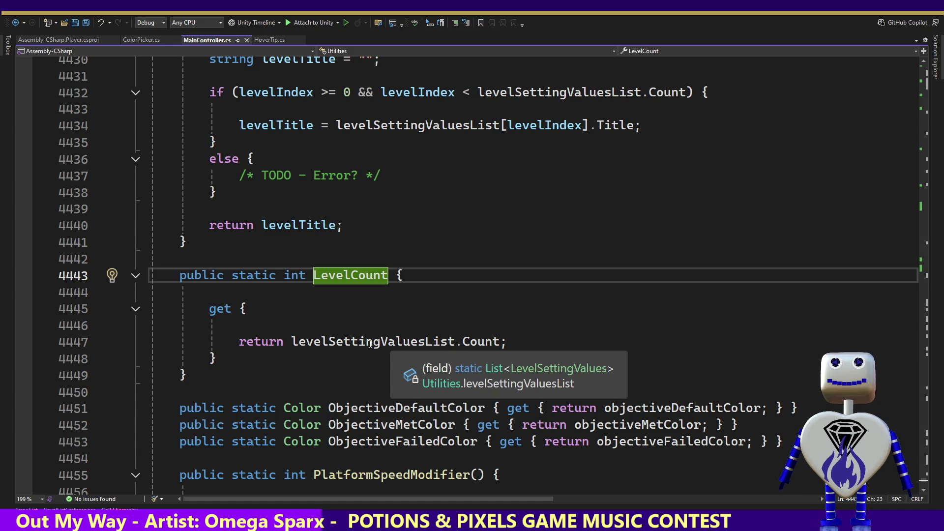
click(370, 342)
ctrl+click(371, 342)
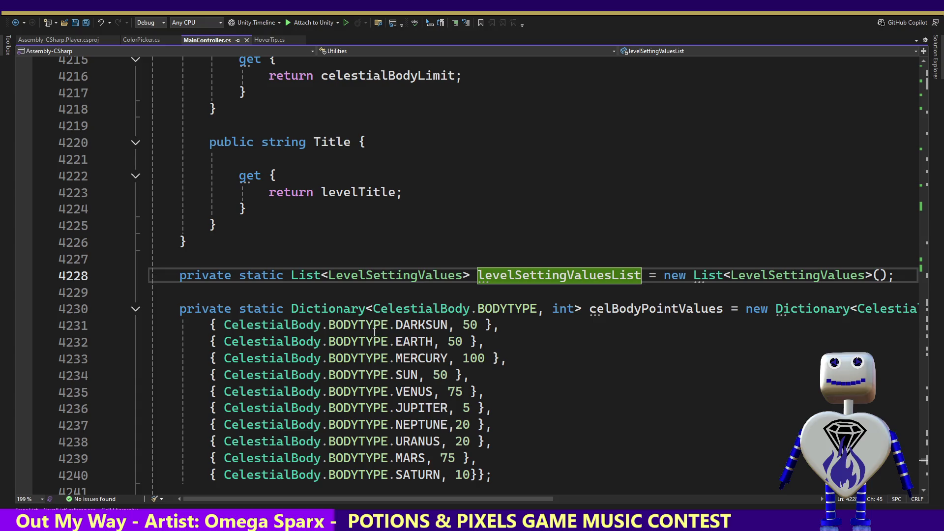
Run Find All References on the levelSettingValuesList field.
click(566, 276)
right_click(570, 259)
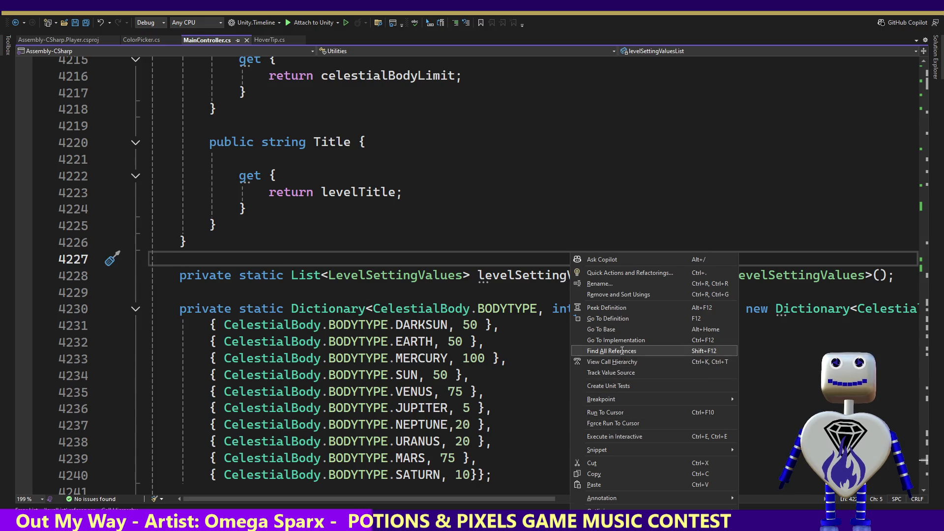
click(611, 350)
click(547, 276)
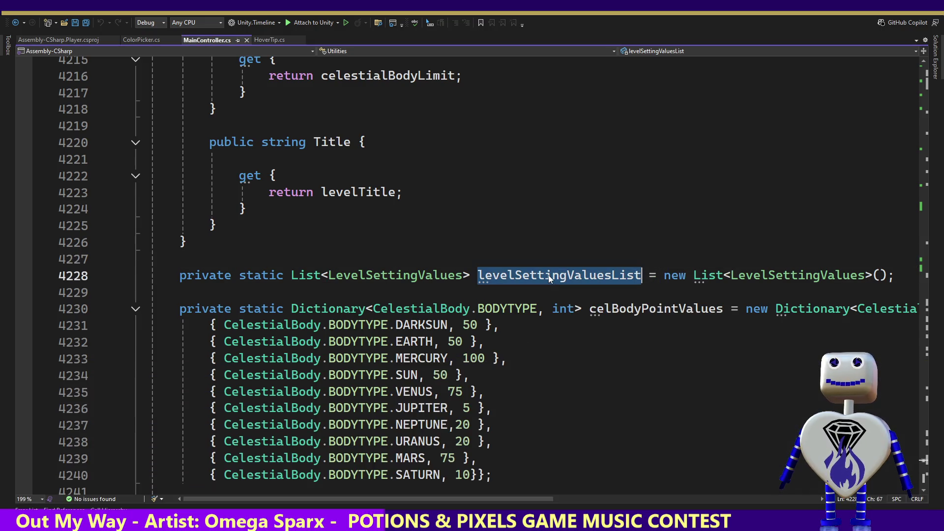
List levelSettingValuesList references and jump to where level settings are added.
right_click(547, 275)
click(564, 351)
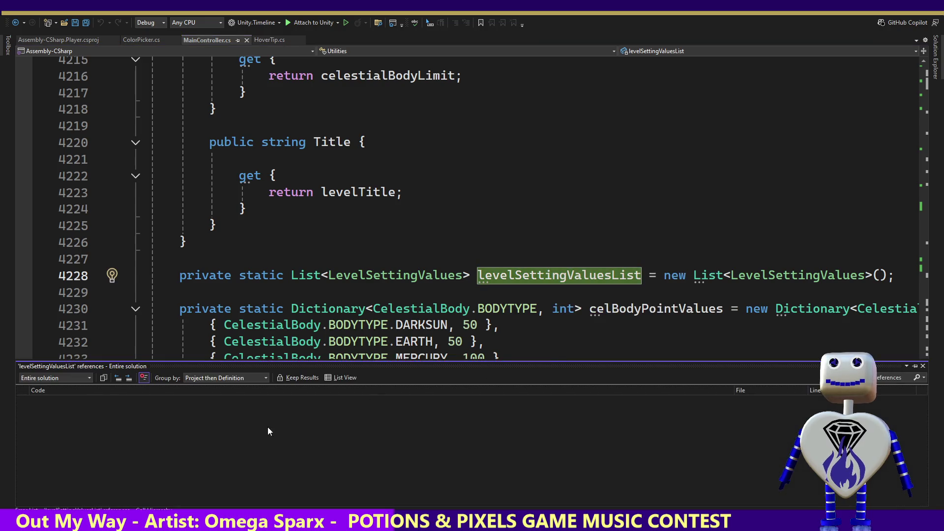
double_click(112, 419)
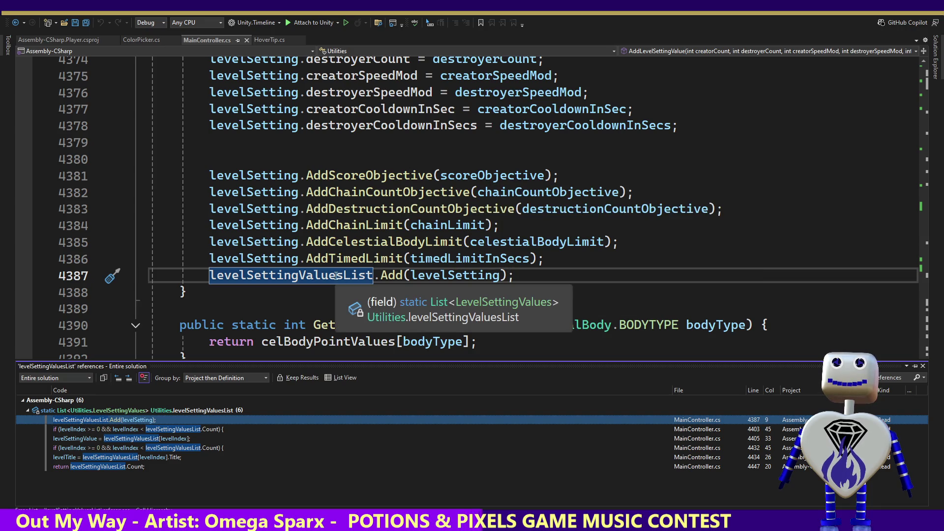
click(337, 276)
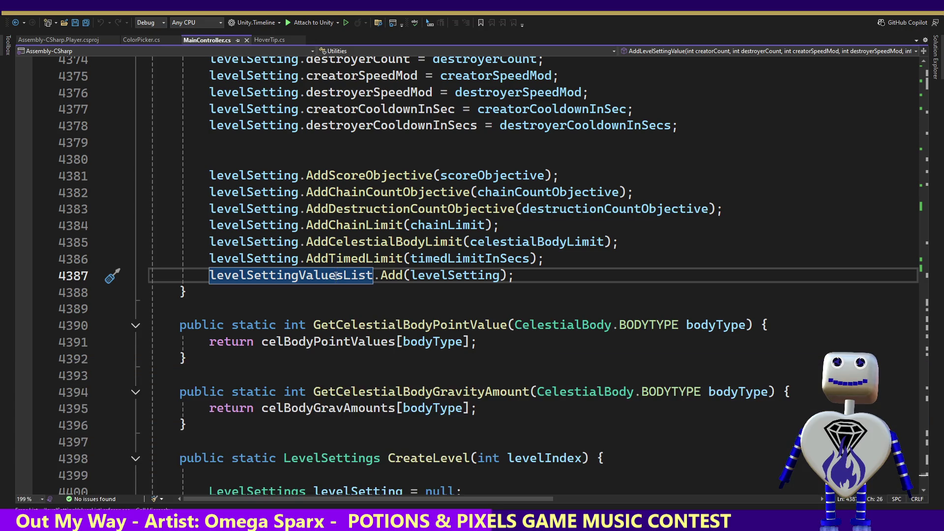
Review AddLevelSettingValue, then navigate back to the LEVEL_SELECT case near line 468.
click(412, 258)
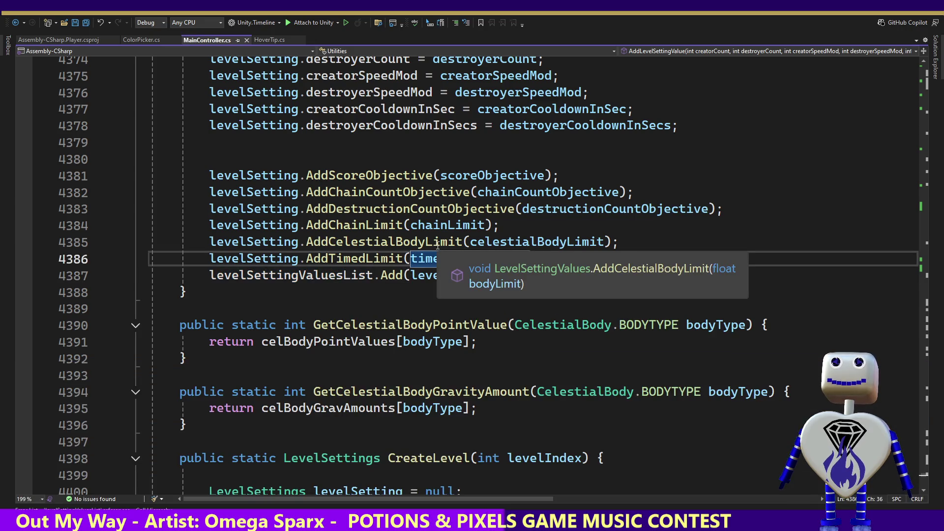
key(Up)
key(Up)
key(Up)
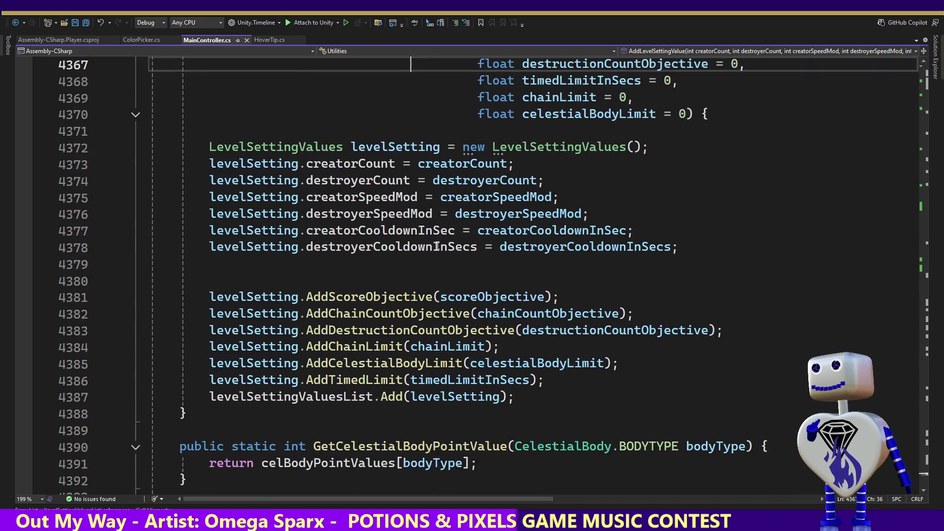
key(Up)
key(Up)
key(Up)
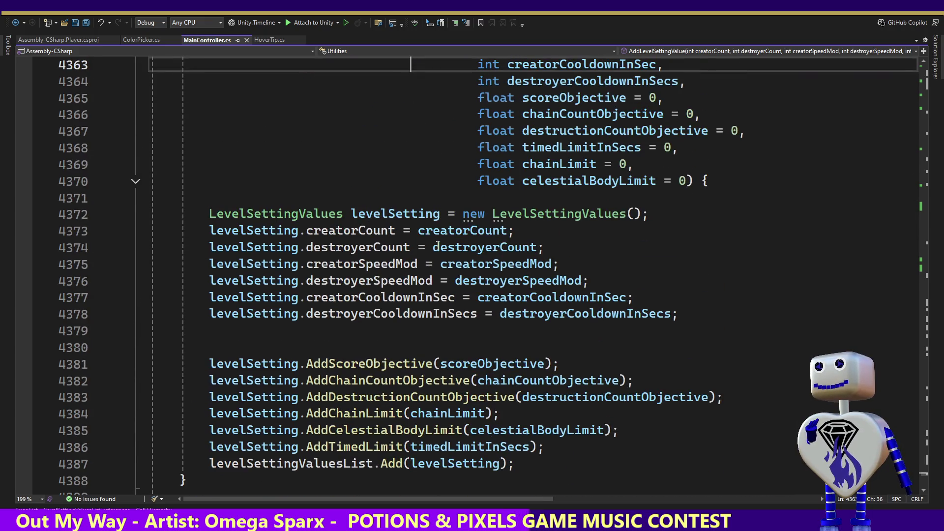
key(Down)
key(Down)
key(Down)
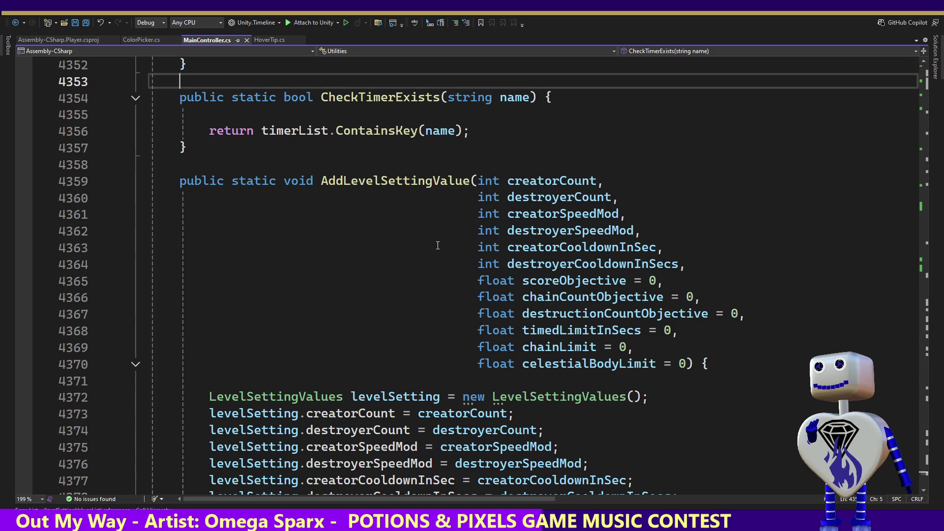
key(Down)
key(Down)
key(Down)
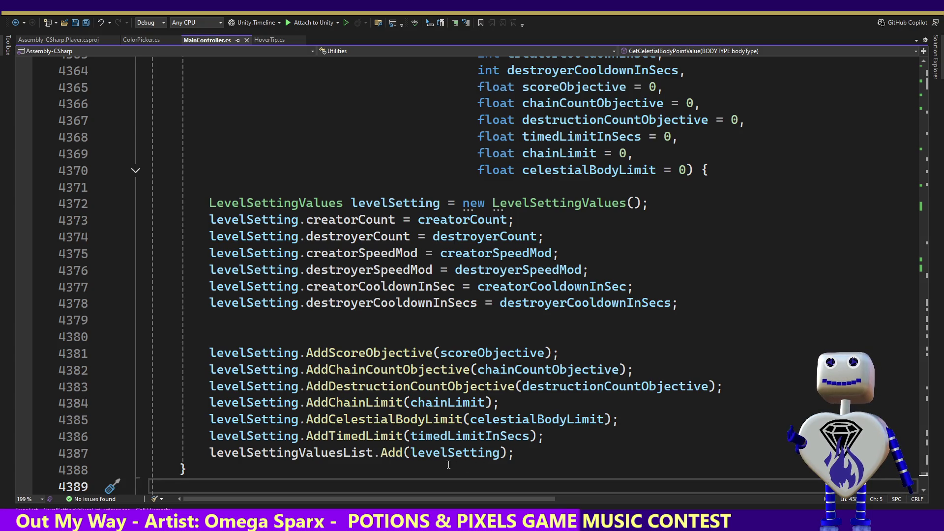
double_click(309, 451)
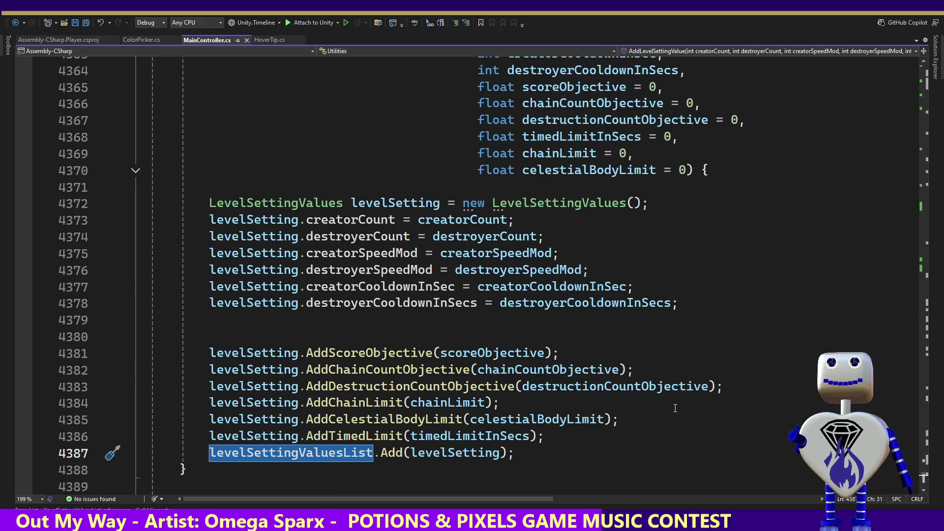
key(ctrl+z)
key(ctrl+y)
key(Up)
key(Up)
key(Up)
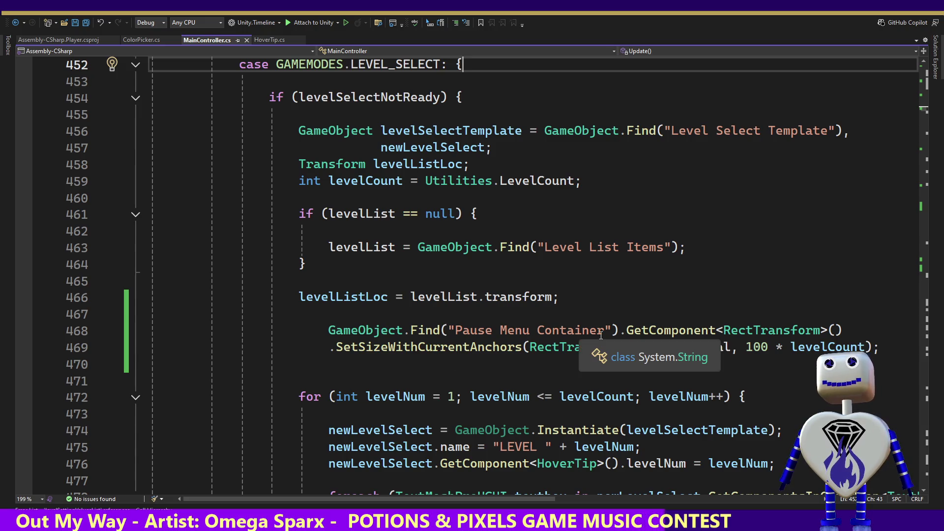
Switch from the LEVEL_SELECT code back to the Unity editor.
key(alt+Tab)
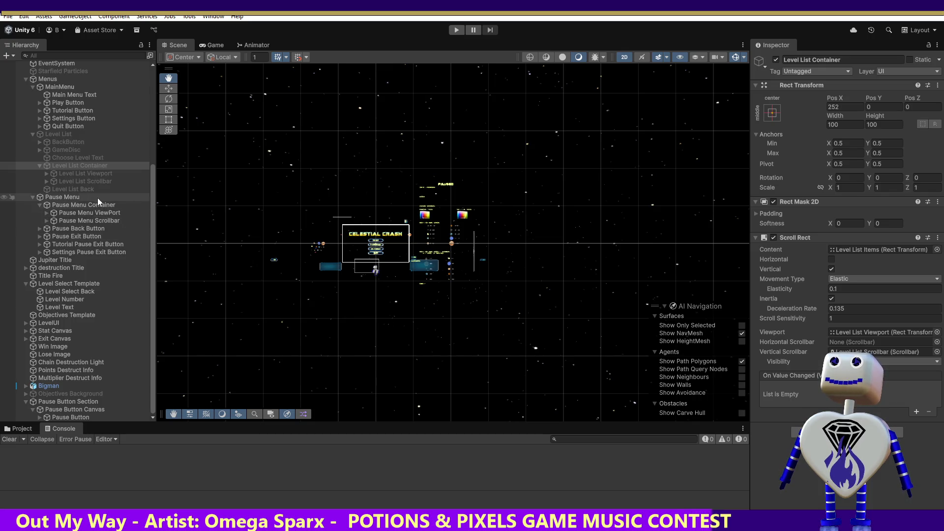
Play the game, open the level-select list and drag its scrollbar from level 1 down to levels 3–5.
click(92, 182)
click(91, 166)
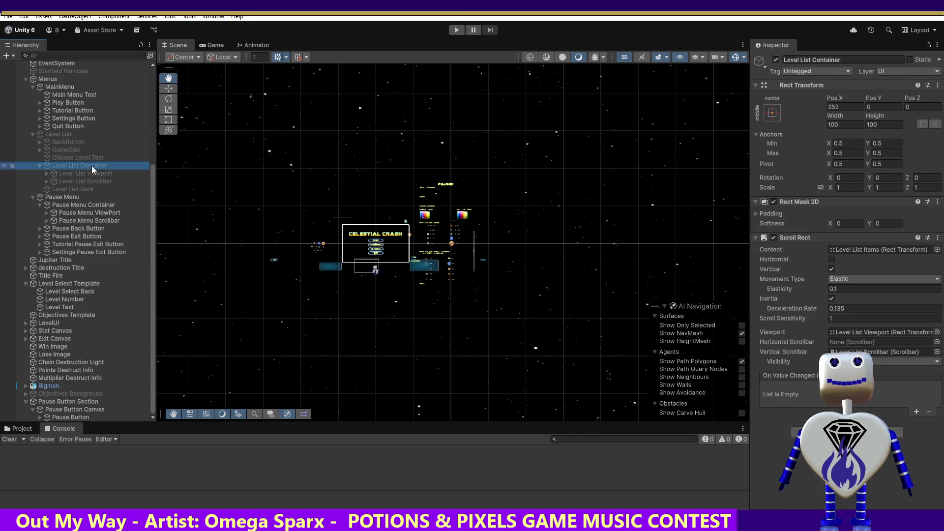
click(456, 30)
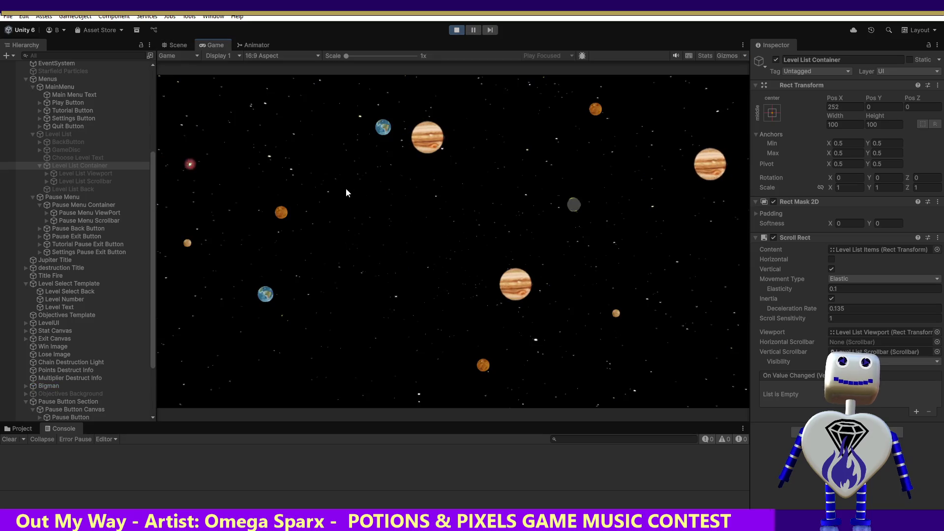
click(450, 217)
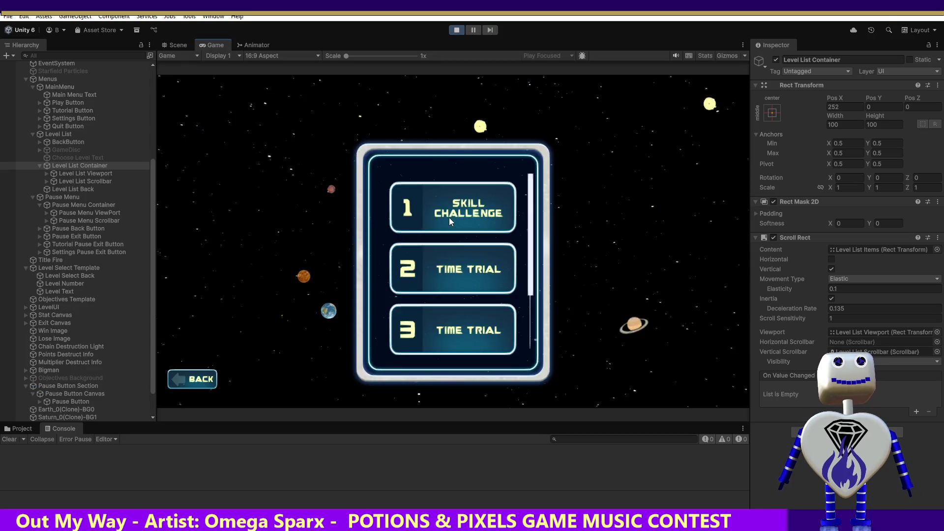
mouse_move(530, 204)
mouse_down()
mouse_move(530, 297)
mouse_move(530, 145)
mouse_move(526, 265)
mouse_up()
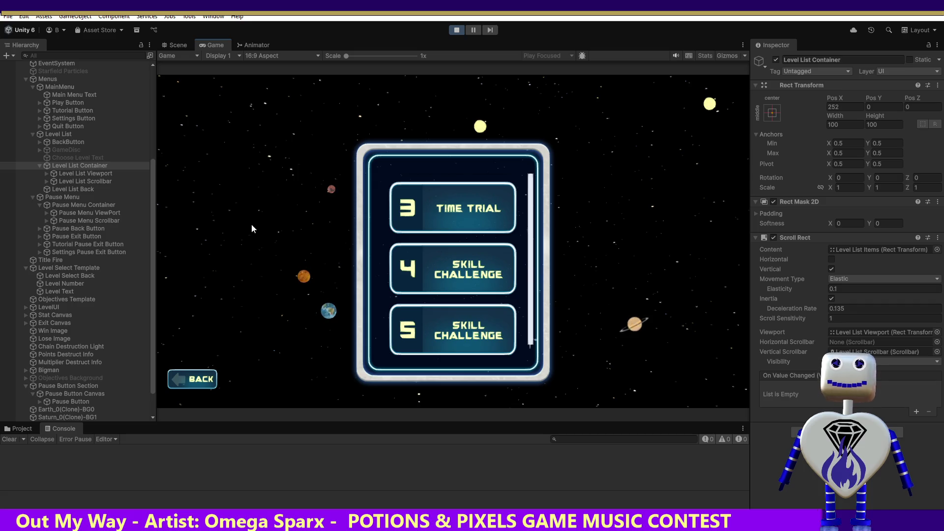
click(75, 181)
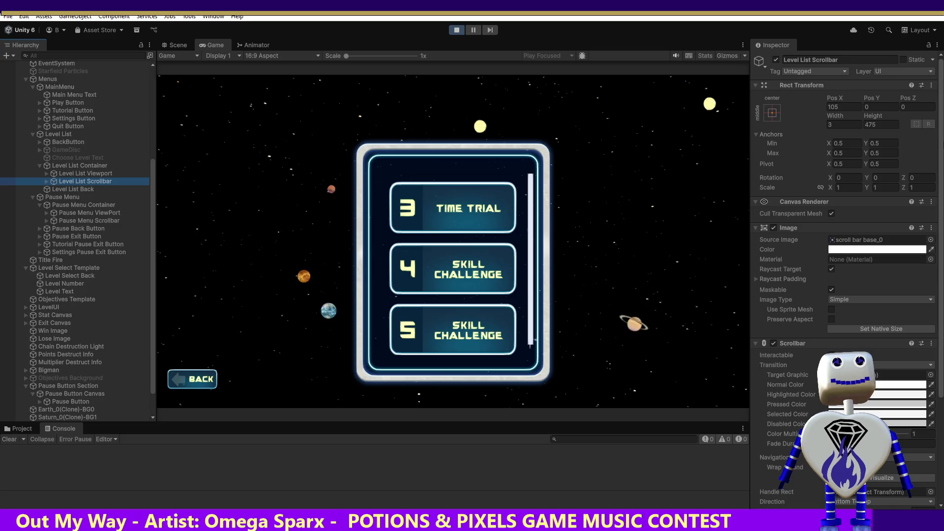
Set the Level List Scrollbar's Rect Transform Height to -50, then stop the running game.
click(881, 126)
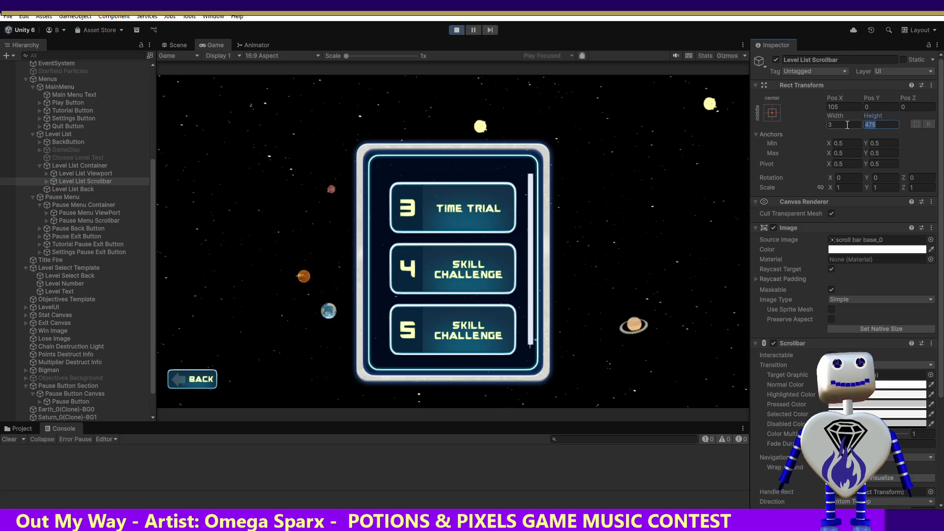
text(20)
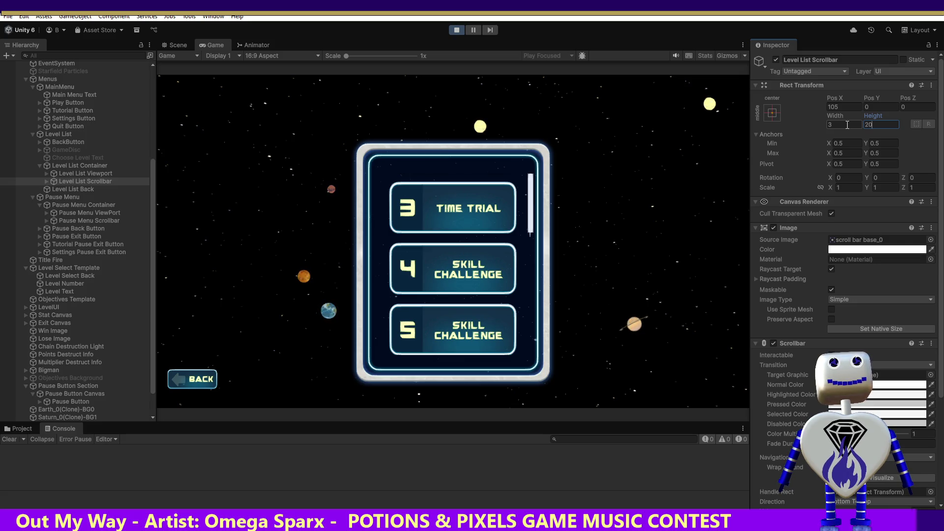
key(BackSpace)
text(-5)
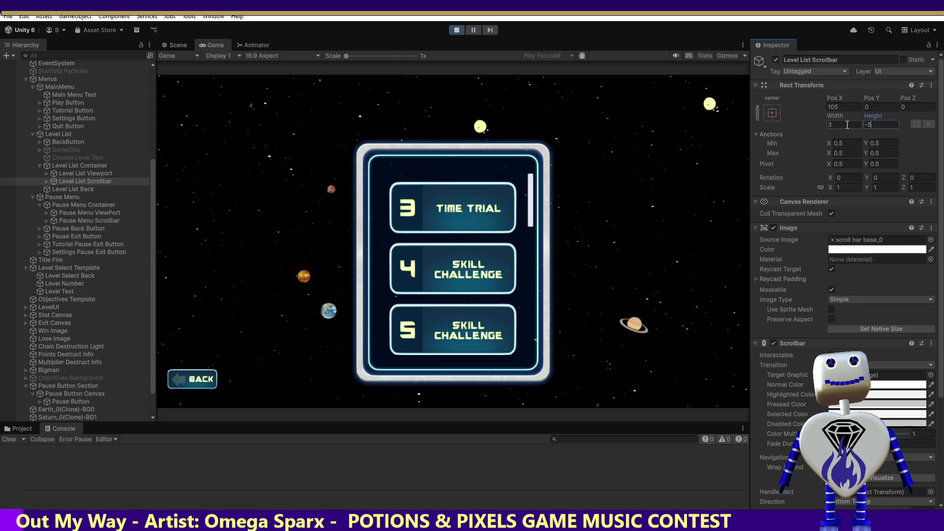
text(0)
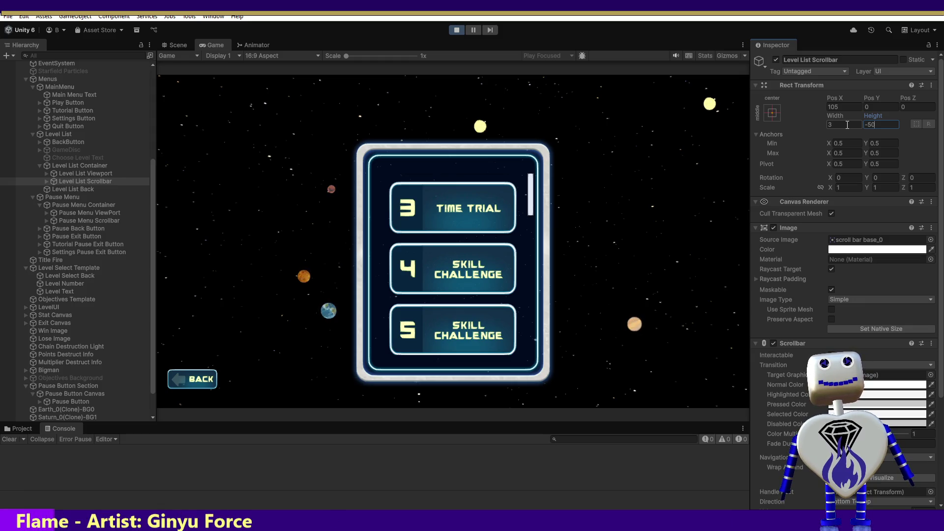
click(529, 215)
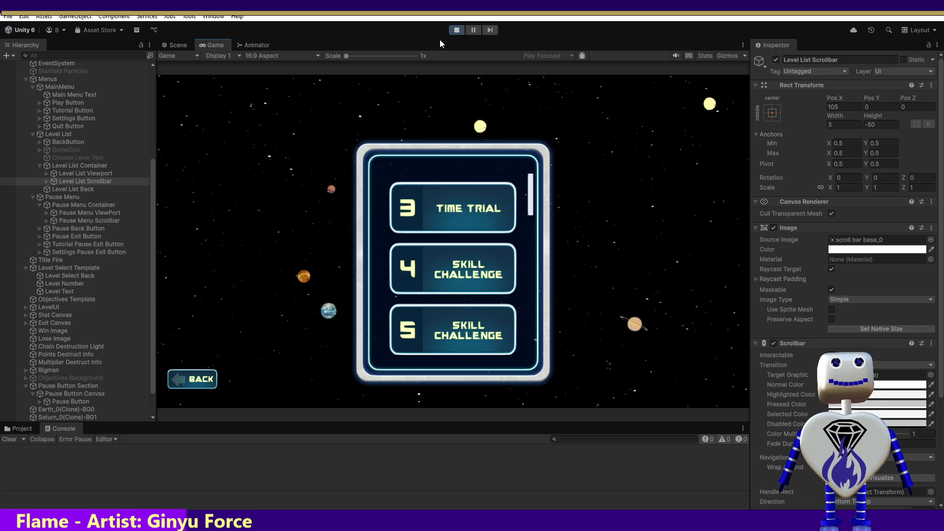
click(454, 31)
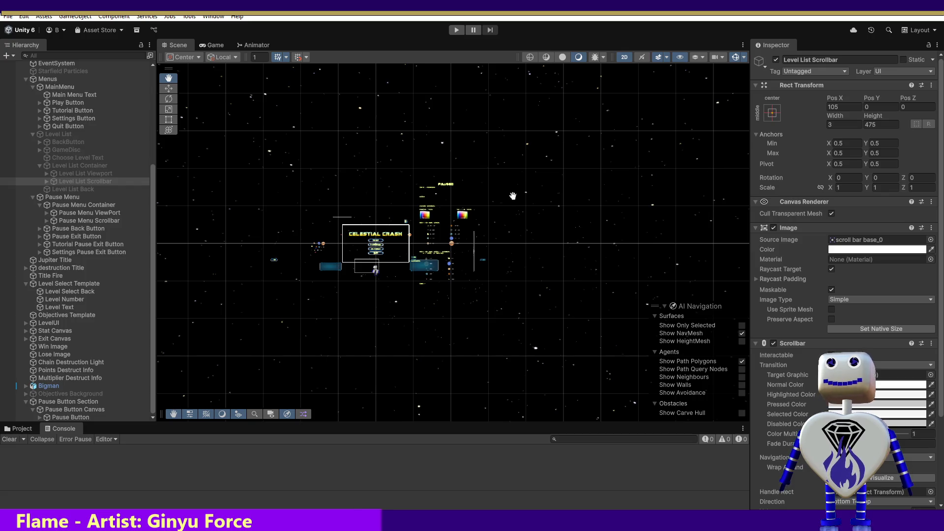
Select Level List Viewport, replay the game, open level select and drag the scrollbar to levels 3–5.
click(86, 173)
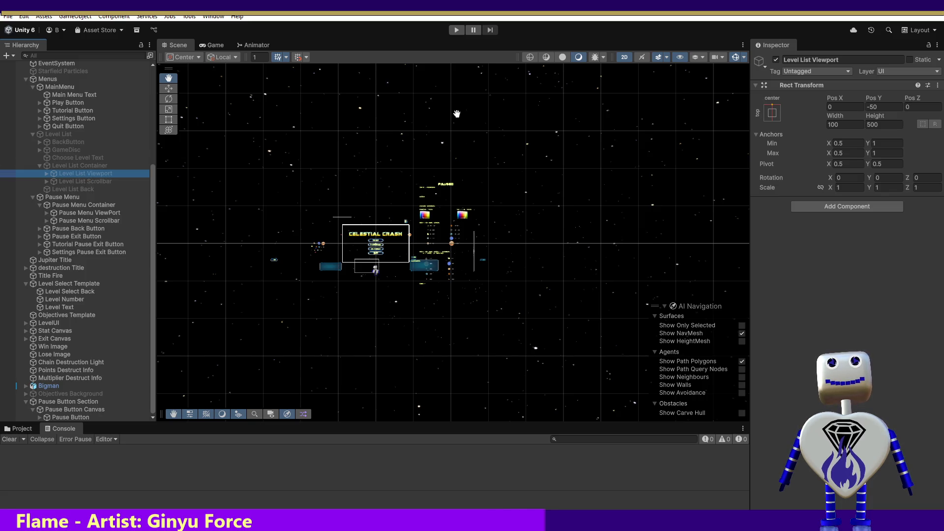
click(457, 30)
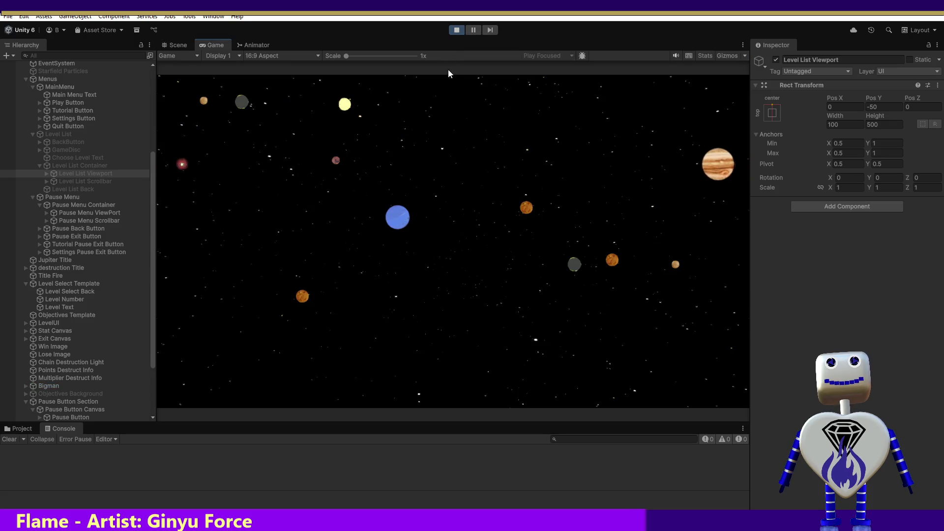
click(462, 225)
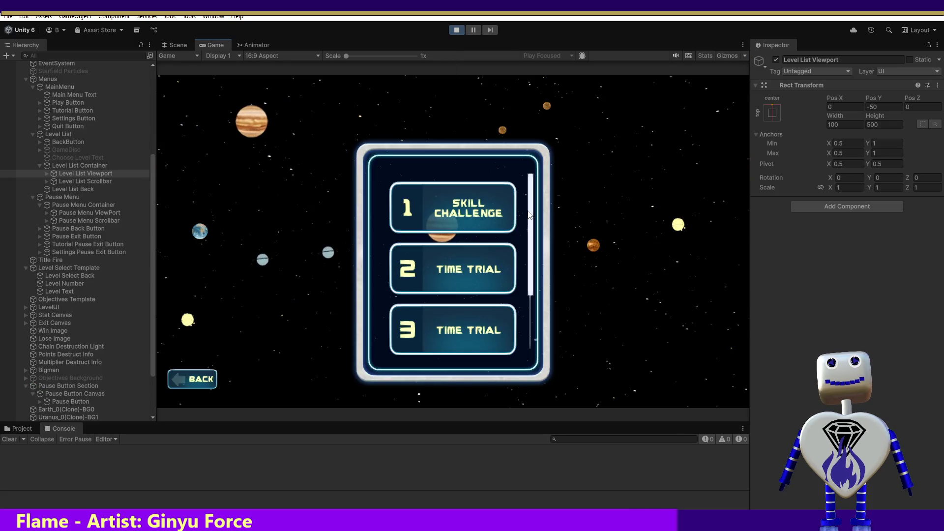
mouse_move(531, 226)
mouse_down()
mouse_move(531, 278)
mouse_move(515, 149)
mouse_up()
mouse_move(518, 182)
mouse_down()
mouse_move(539, 258)
mouse_move(526, 177)
mouse_move(526, 231)
mouse_move(522, 203)
mouse_up()
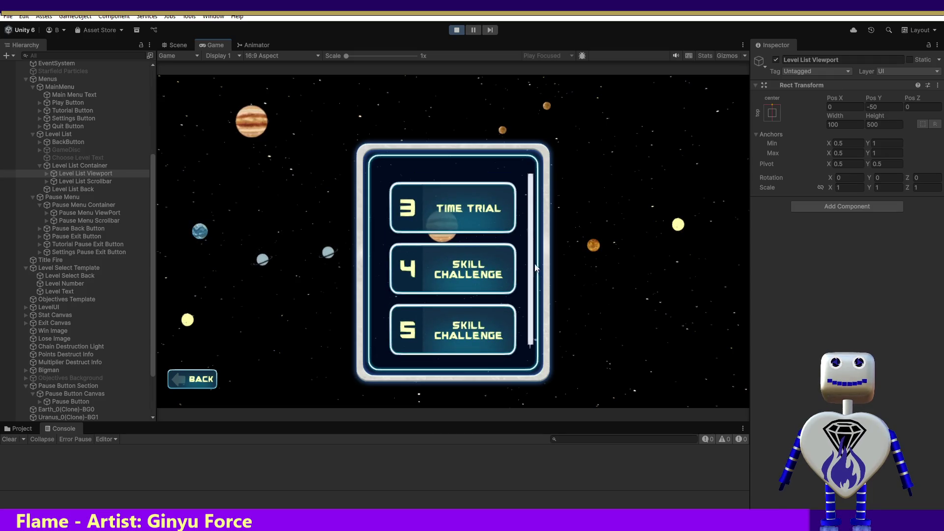
Expand the Level List Scrollbar in the Hierarchy and select its Sliding Area.
click(79, 181)
click(47, 181)
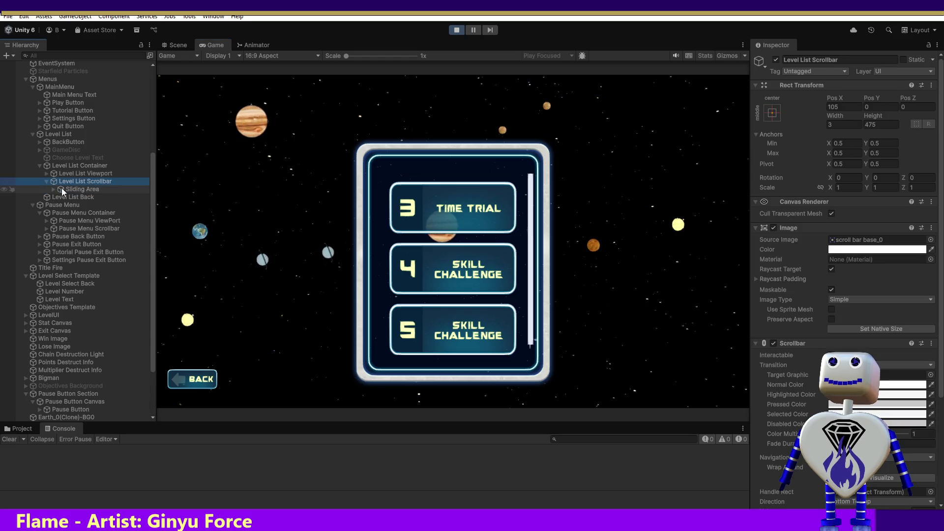
click(62, 189)
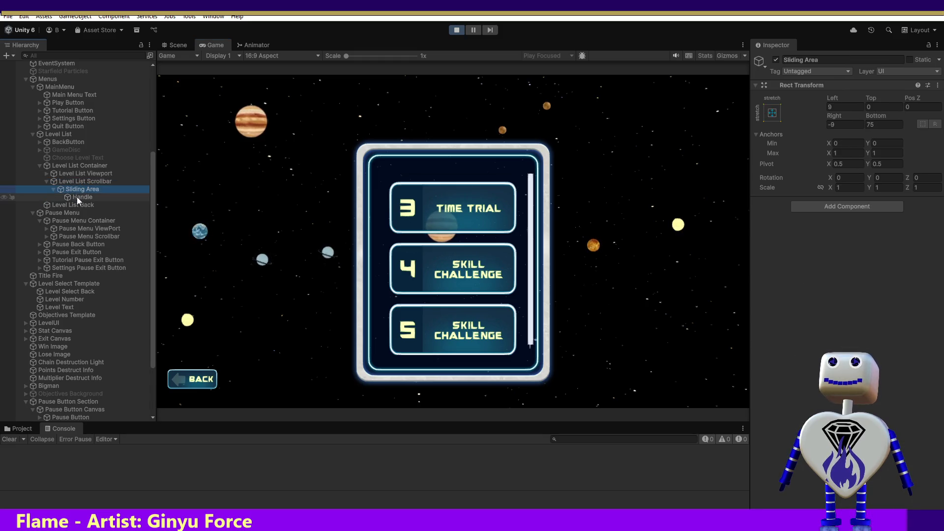
click(77, 197)
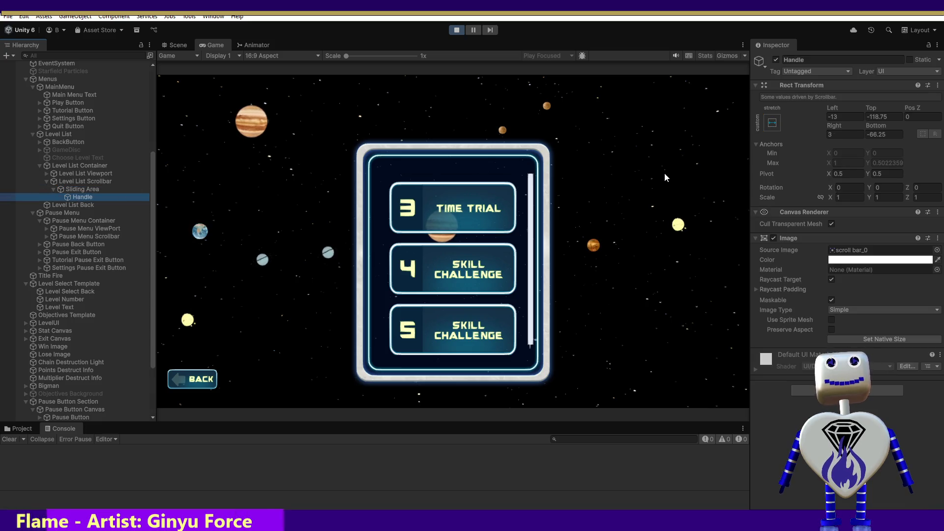
click(89, 192)
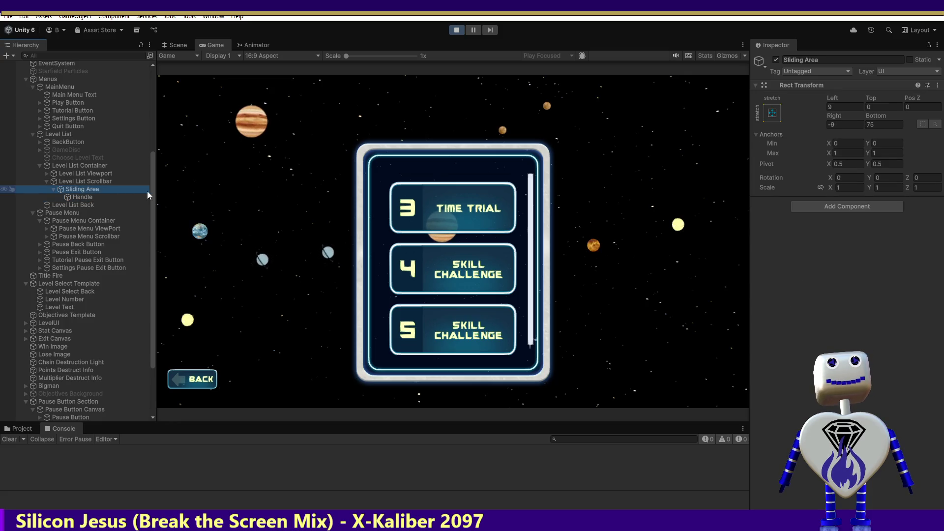
Try Sliding Area Bottom offsets of -50, -1000, -750 and -650 while watching the scrollbar.
click(867, 126)
text(5)
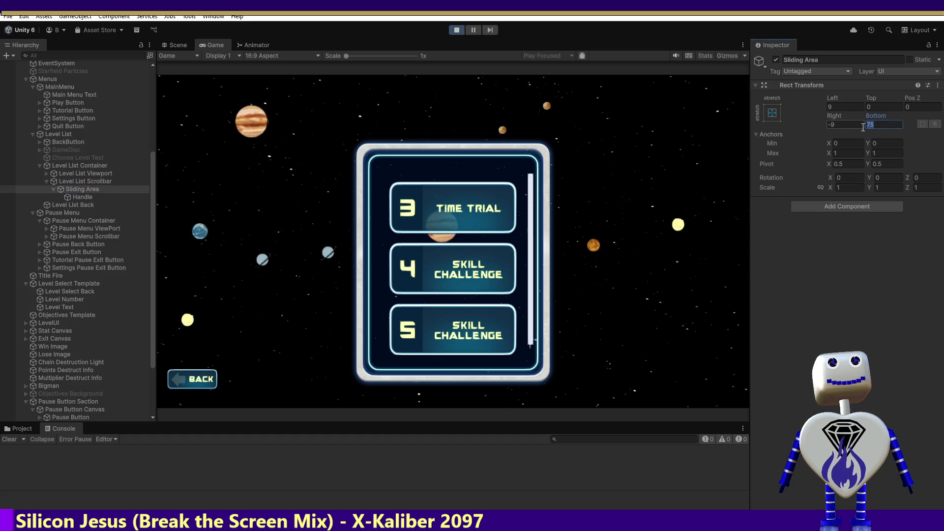
text(0)
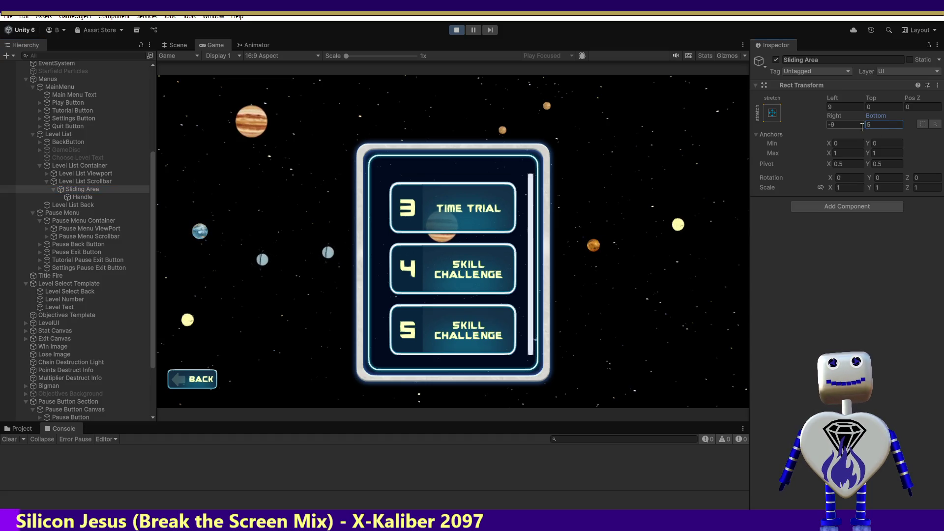
key(BackSpace)
key(BackSpace)
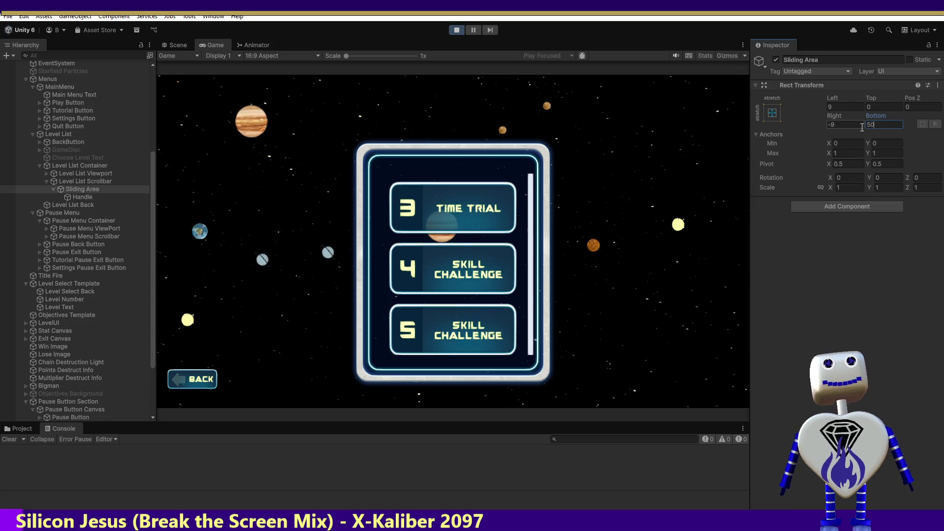
text(-5)
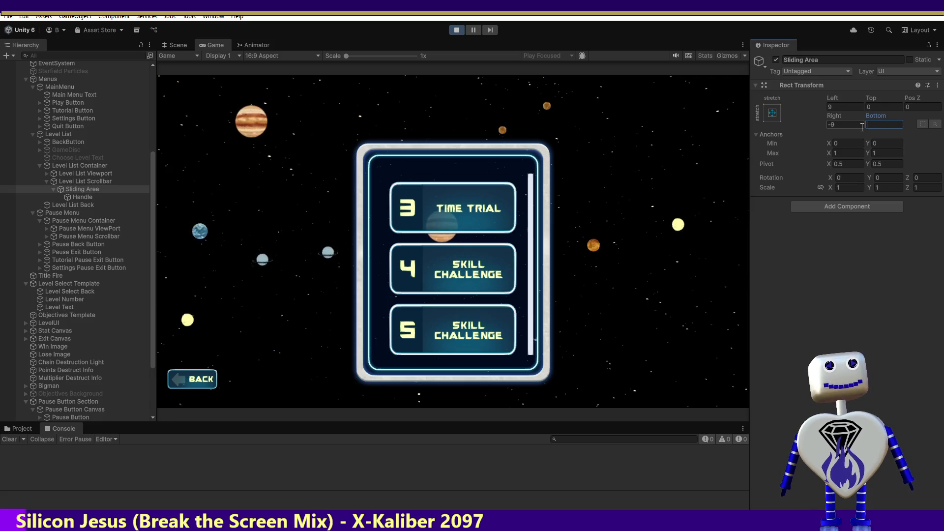
text(0)
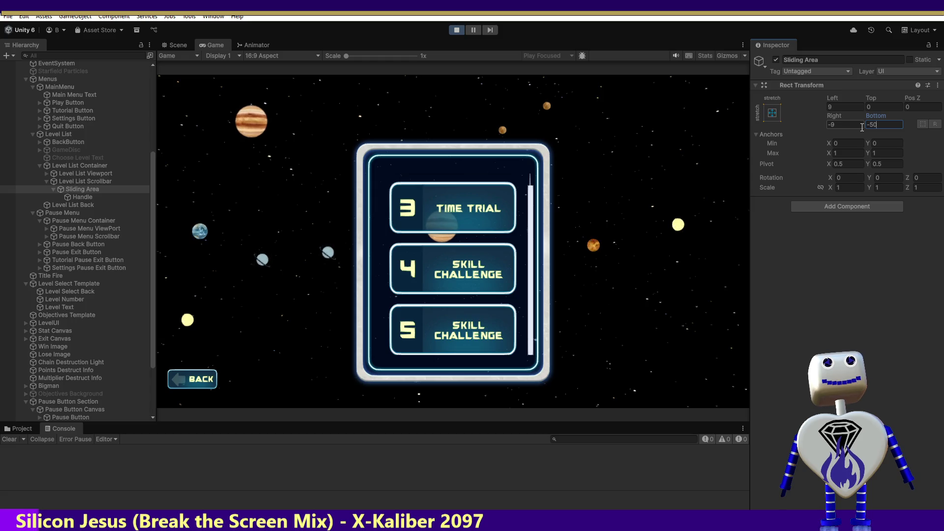
key(BackSpace)
key(BackSpace)
text(50)
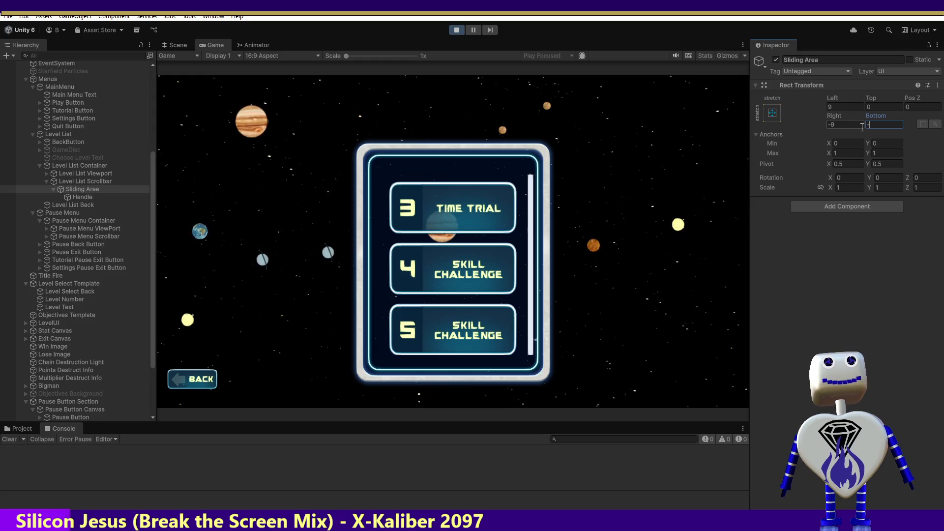
text(000)
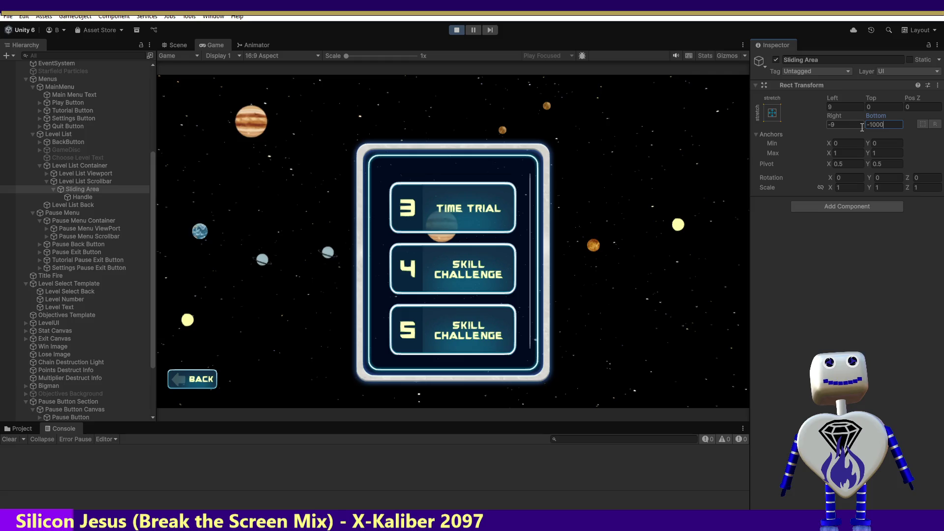
key(BackSpace)
key(BackSpace)
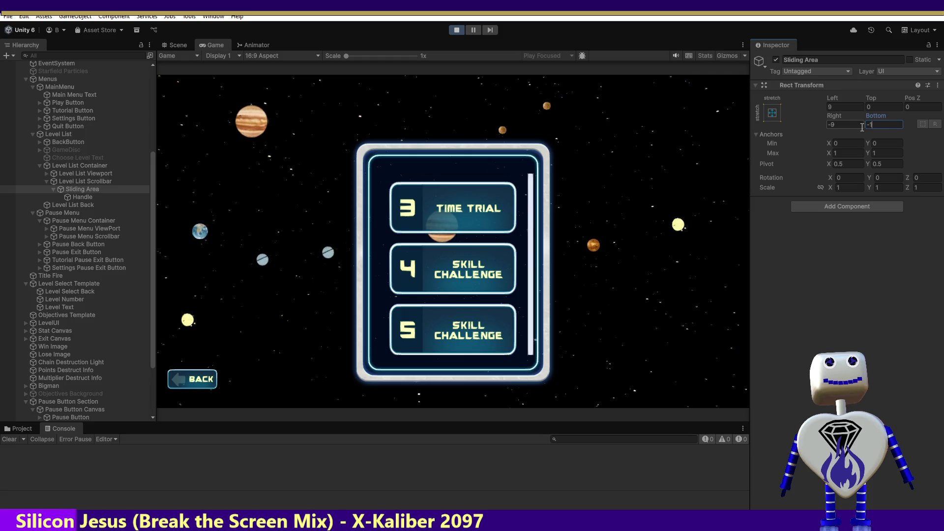
text(50)
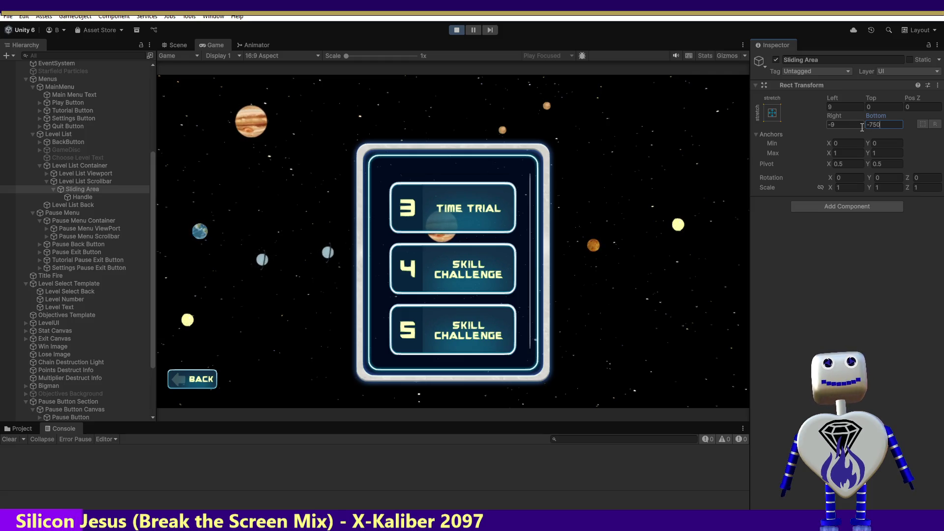
key(BackSpace)
key(BackSpace)
key(BackSpace)
text(00)
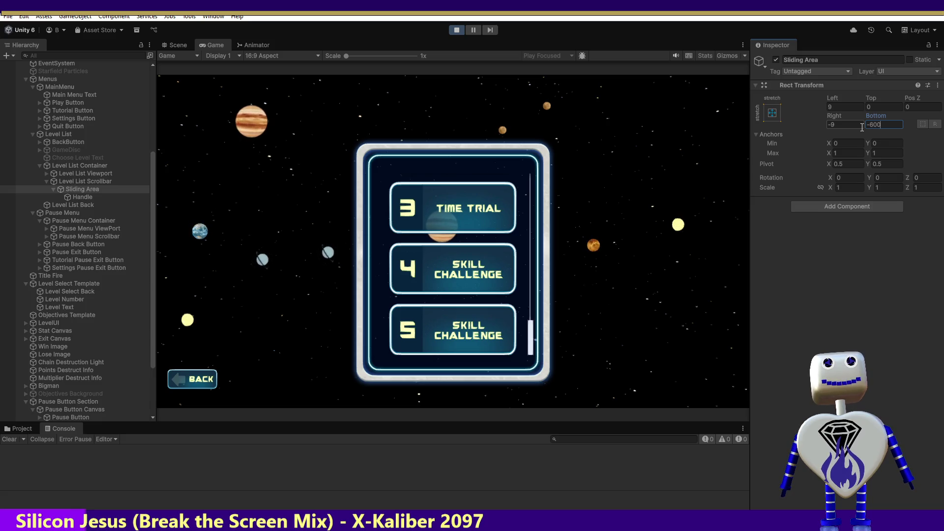
key(BackSpace)
key(BackSpace)
text(50)
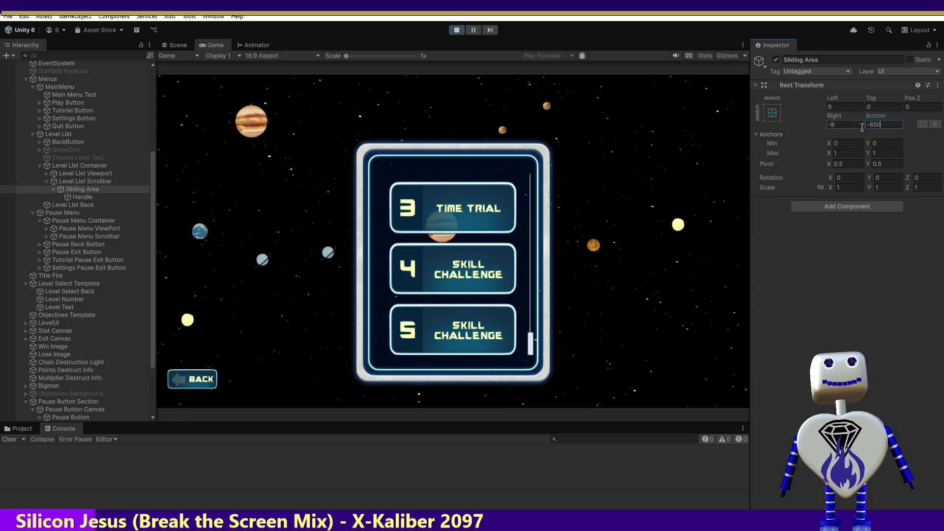
mouse_move(533, 348)
mouse_down()
mouse_move(537, 175)
mouse_move(536, 378)
mouse_up()
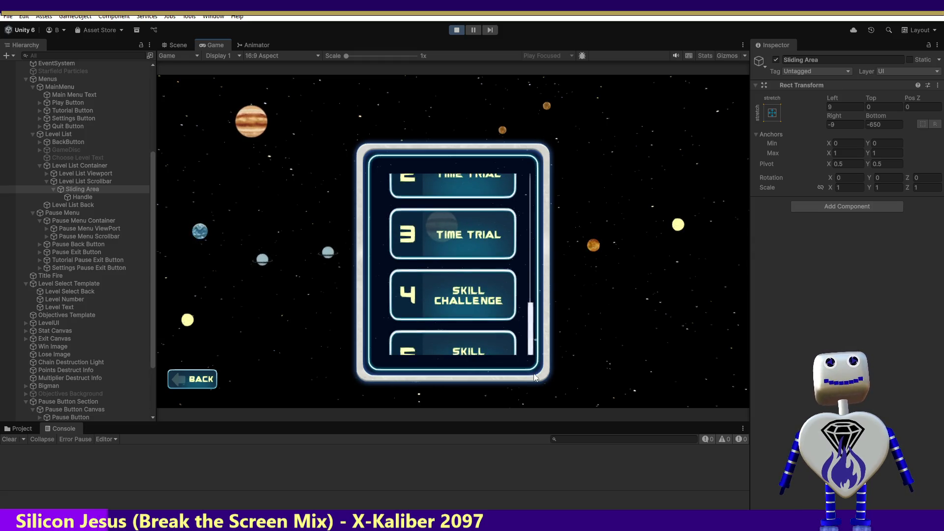
Change the Sliding Area Bottom offset to 100, then settle on 400.
click(868, 124)
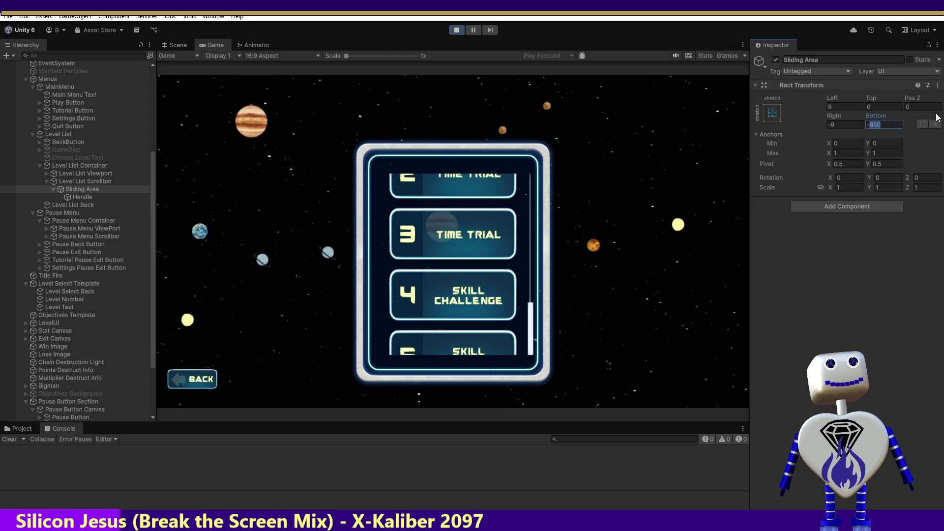
key(BackSpace)
text(00)
key(BackSpace)
key(BackSpace)
text(6)
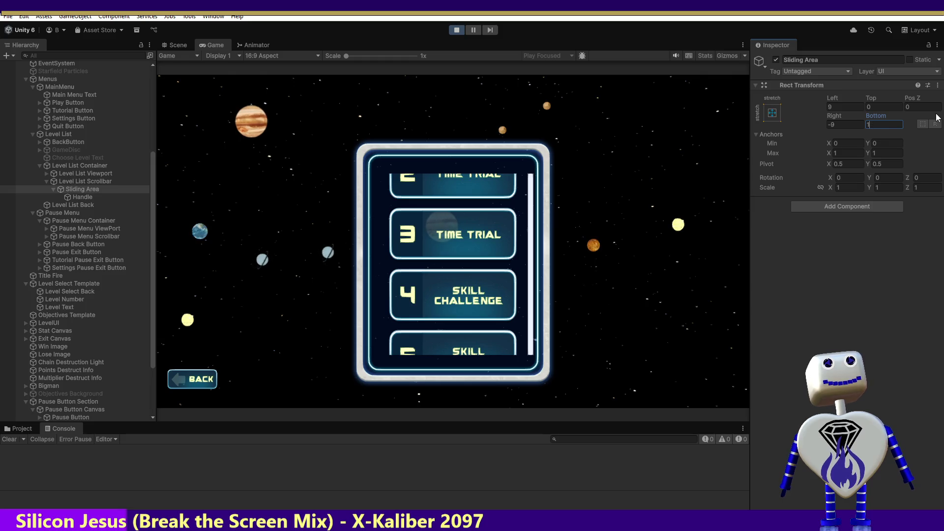
text(5)
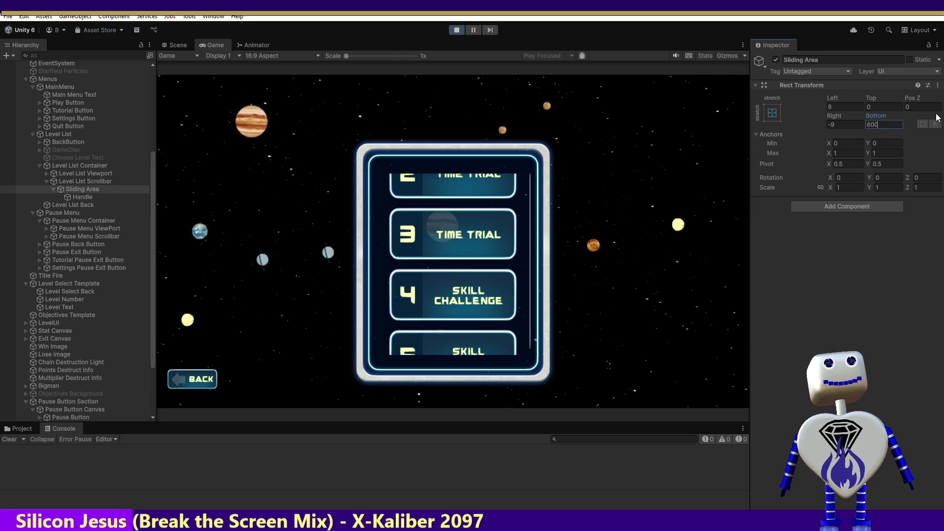
key(BackSpace)
text(4)
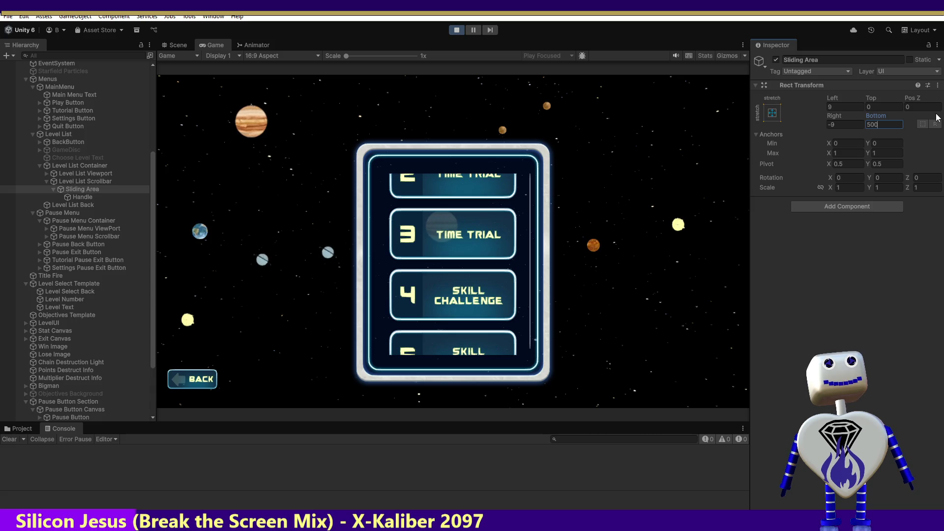
text(00)
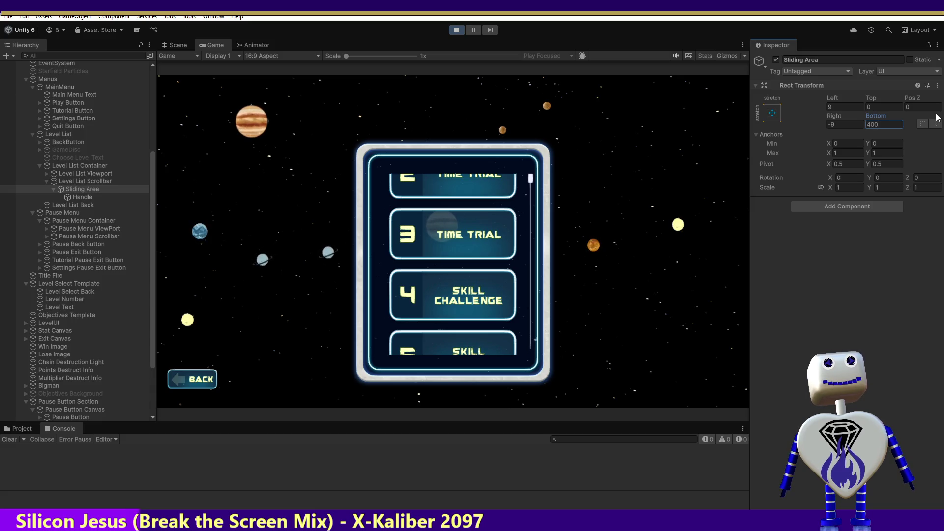
scroll(530, 194, down, 1)
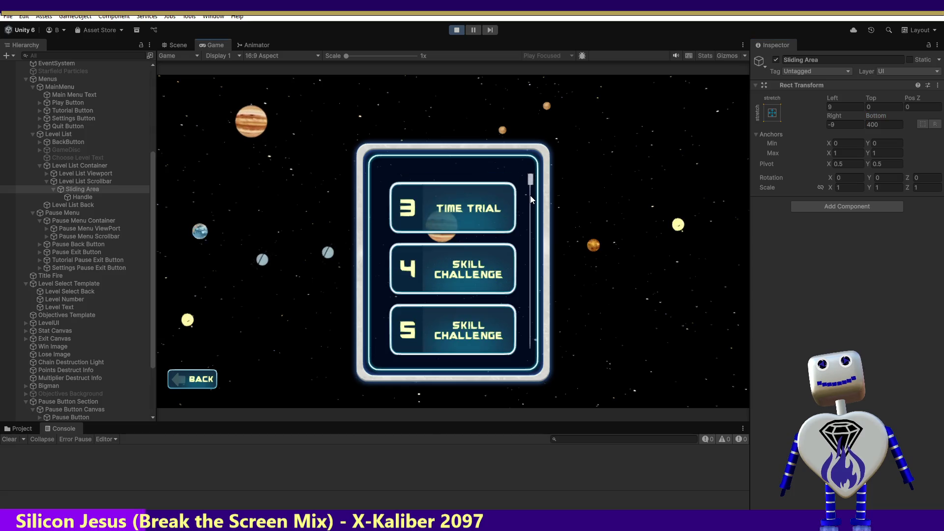
Restart the game, scroll the level list down and up, then stop and reselect Sliding Area.
click(456, 30)
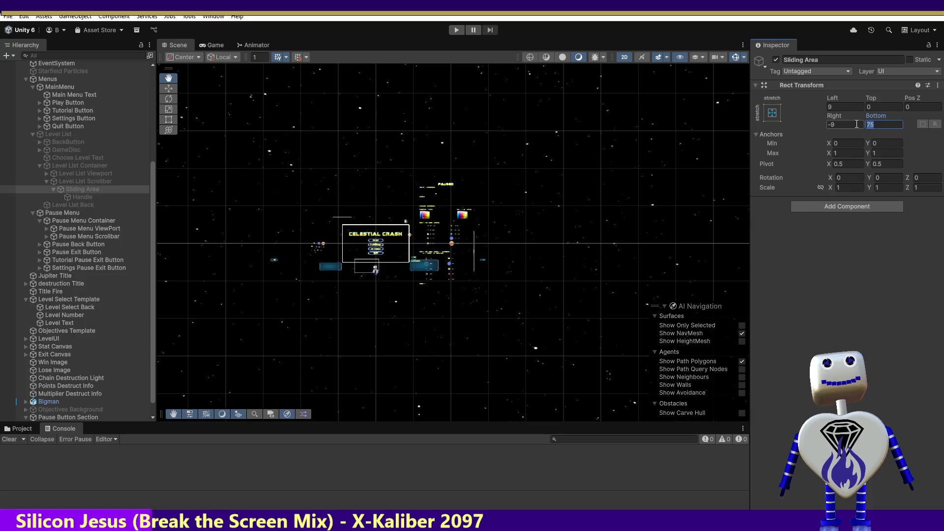
text(400)
click(455, 32)
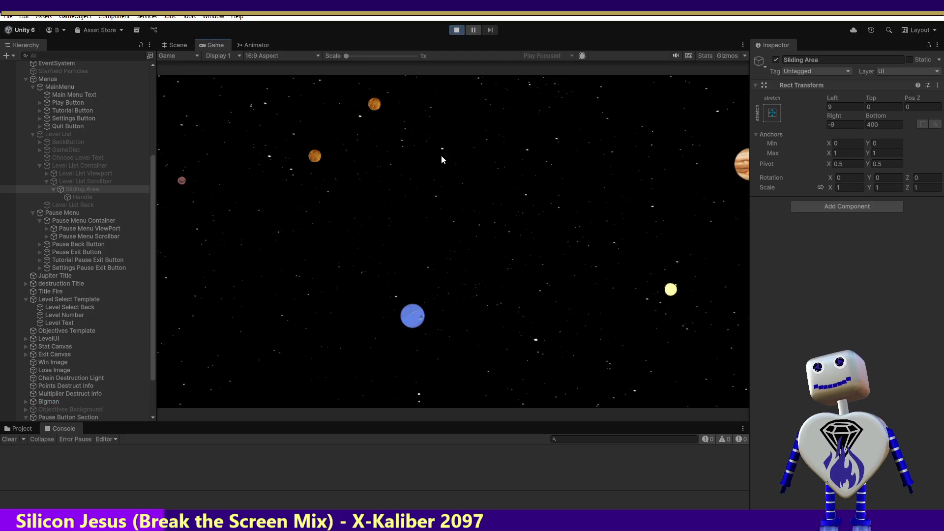
click(473, 215)
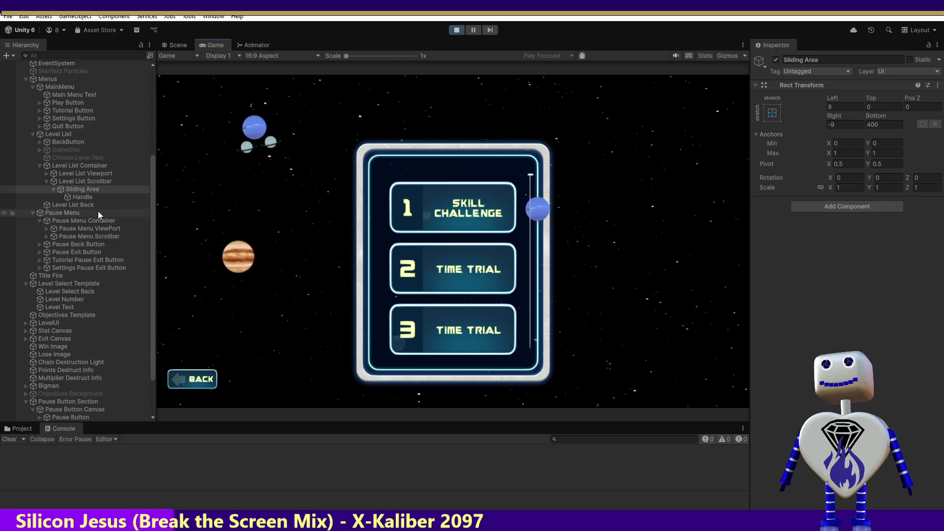
scroll(529, 221, down, 2)
scroll(529, 239, up, 3)
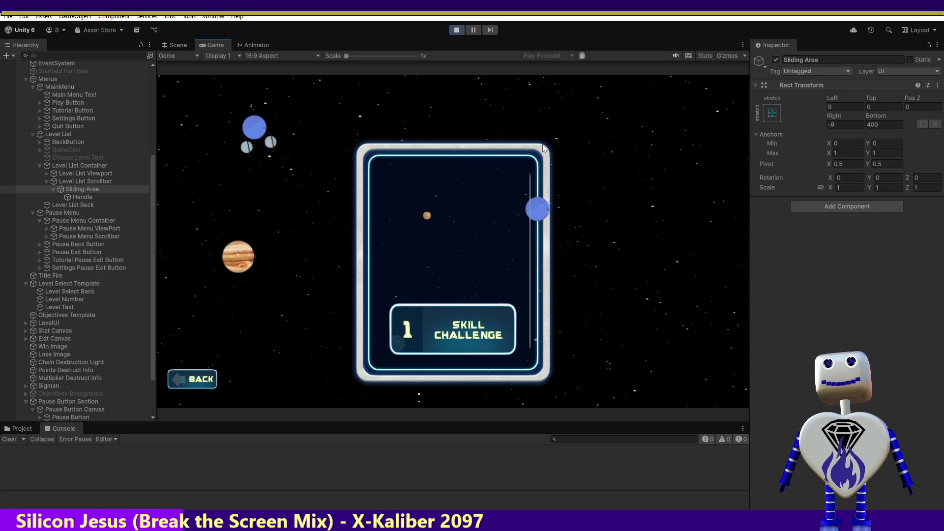
click(456, 29)
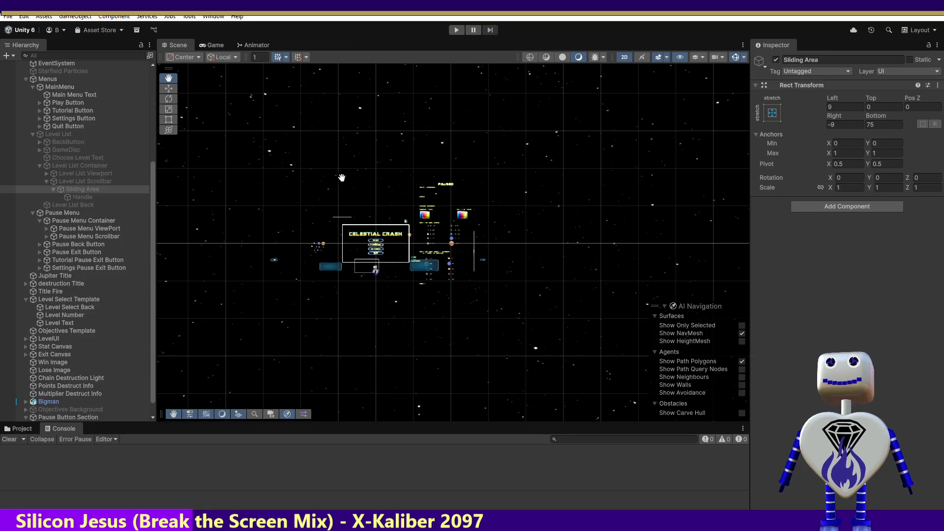
click(152, 166)
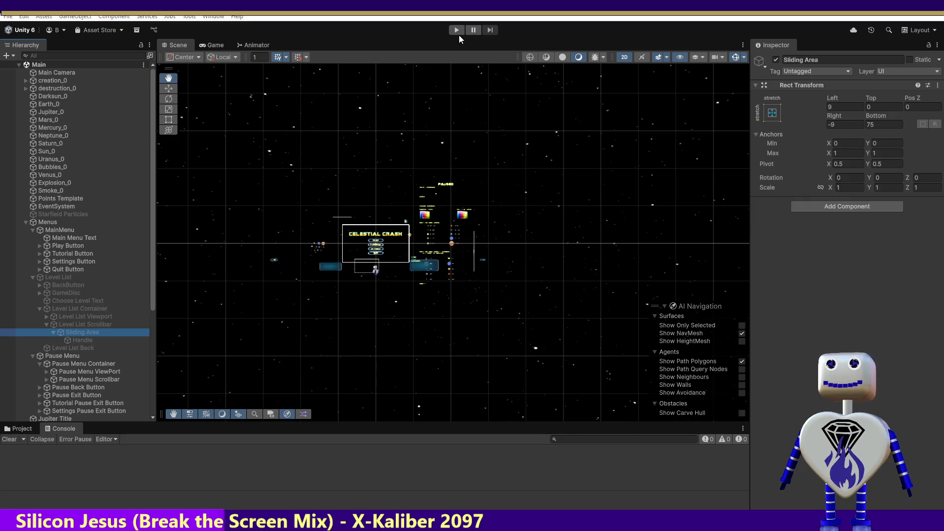
Delete the Pause Menu Container SetSizeWithCurrentAnchors statement (lines 467–470) from MainController.cs and save.
key(alt+Tab)
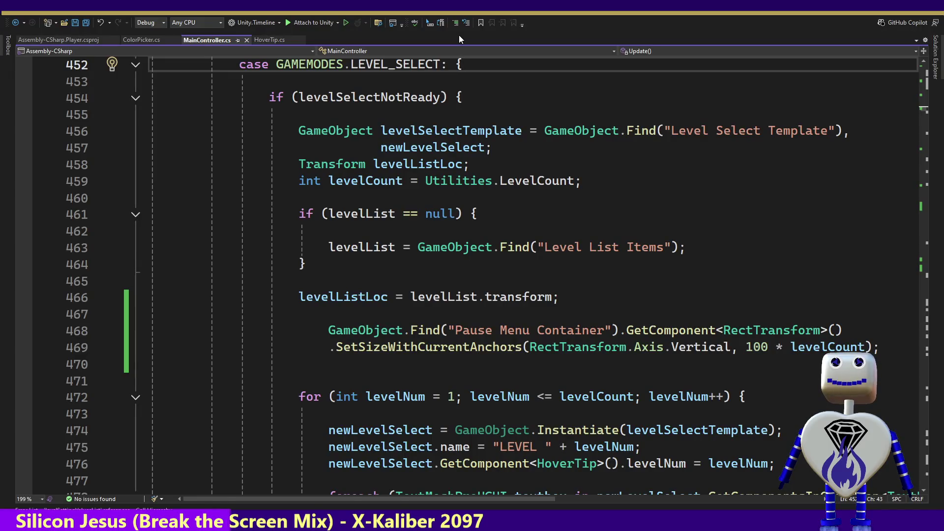
drag(767, 372, 787, 301)
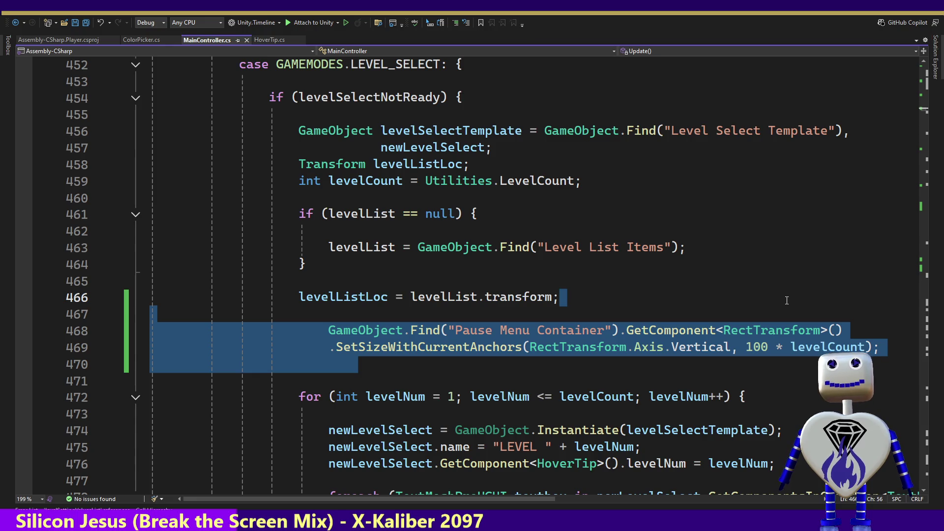
key(Delete)
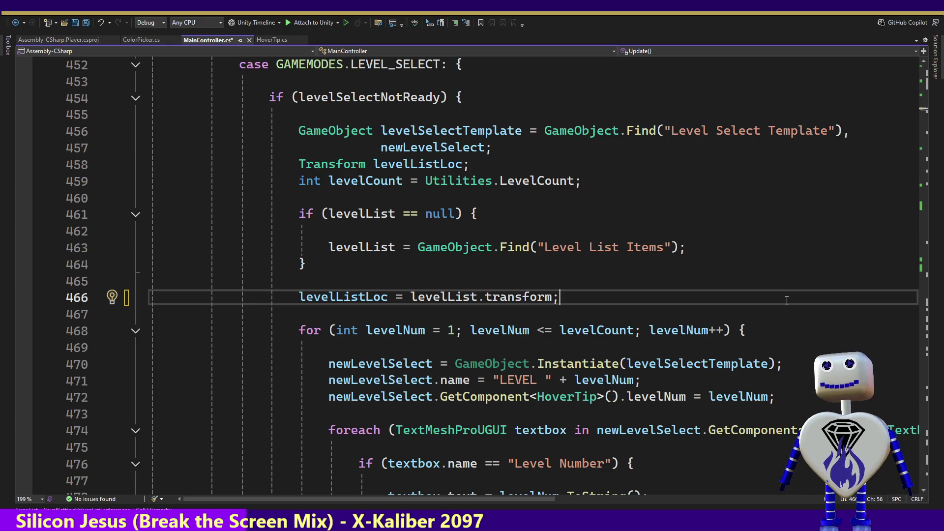
key(ctrl+s)
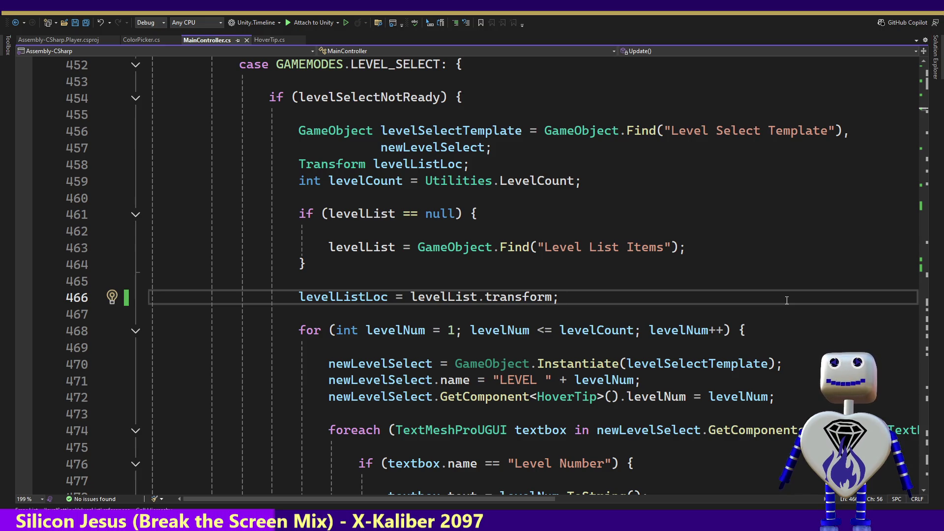
key(alt+Tab)
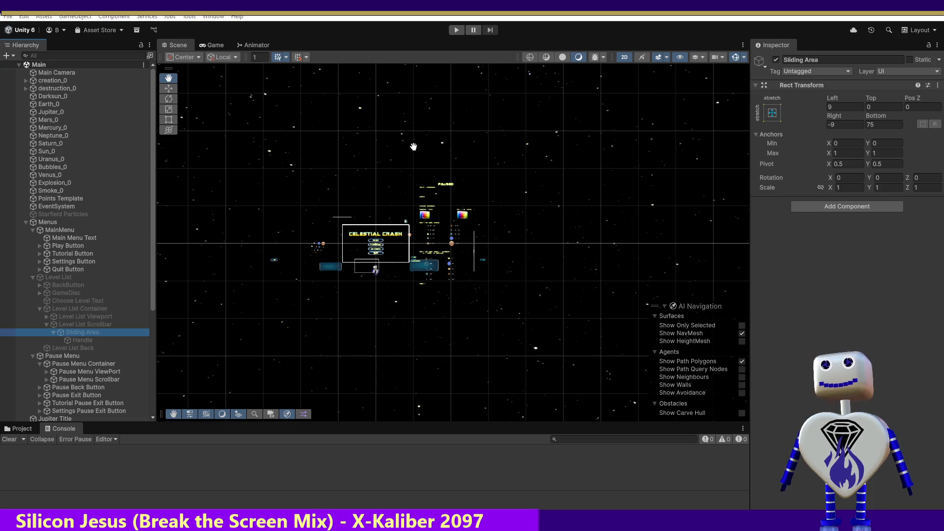
Run the game to view the Celestial Crash main menu, then switch back to Visual Studio.
click(457, 30)
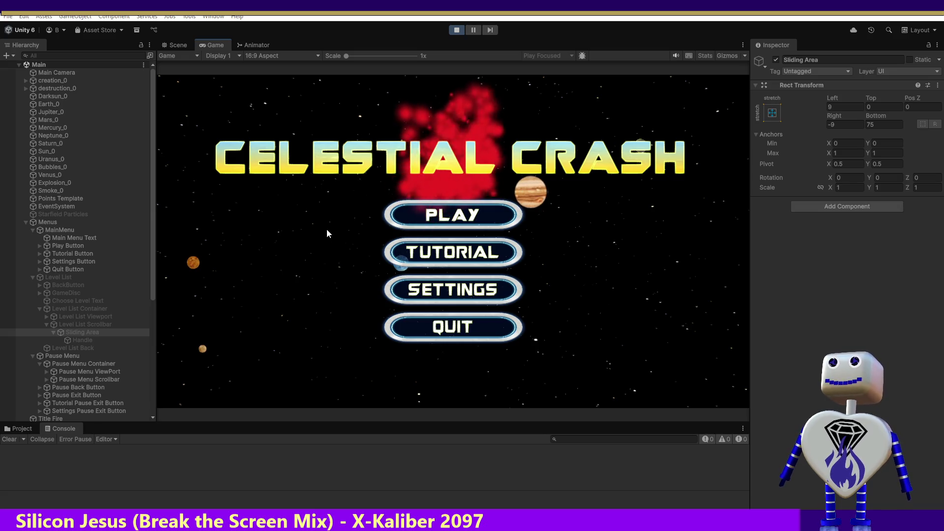
key(alt+Tab)
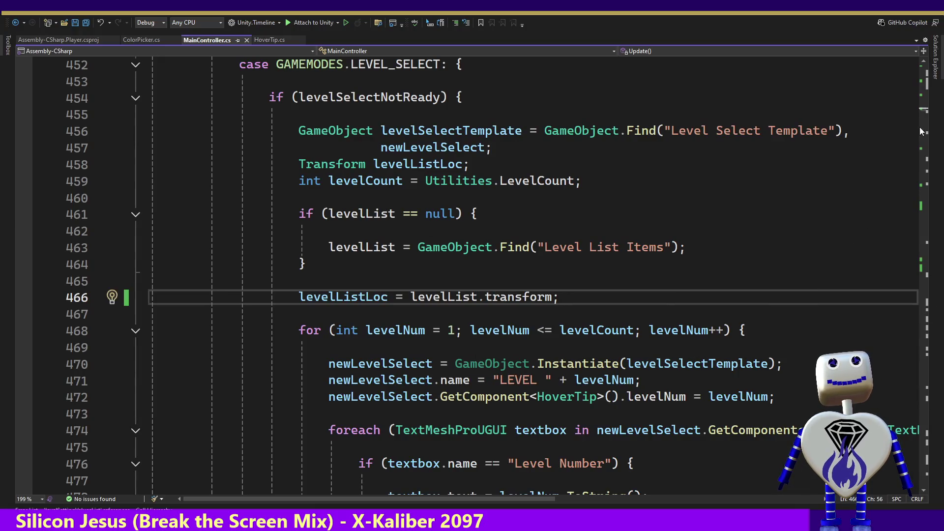
Scroll to line 154 and open the context menu on the titleFireOrigPos field.
drag(924, 112, 929, 73)
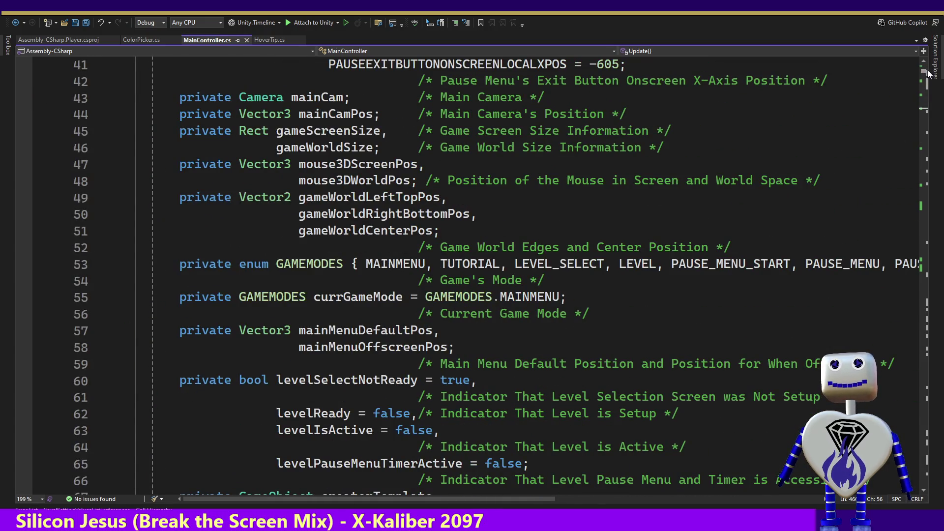
scroll(928, 72, down, 2)
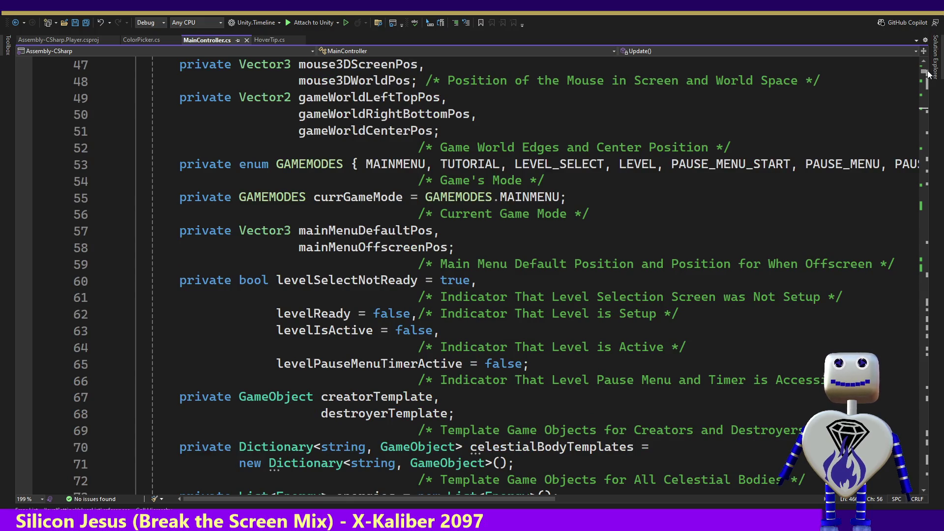
drag(928, 73, 929, 77)
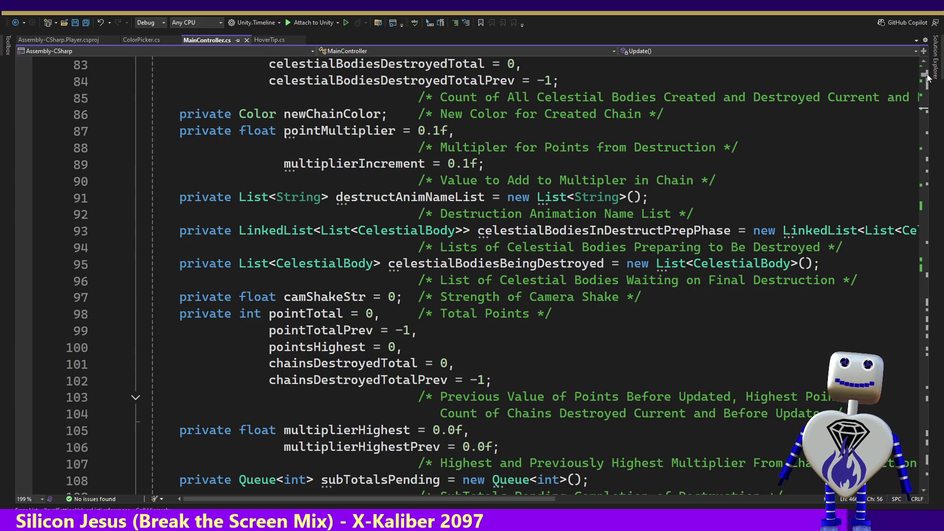
scroll(928, 77, down, 2)
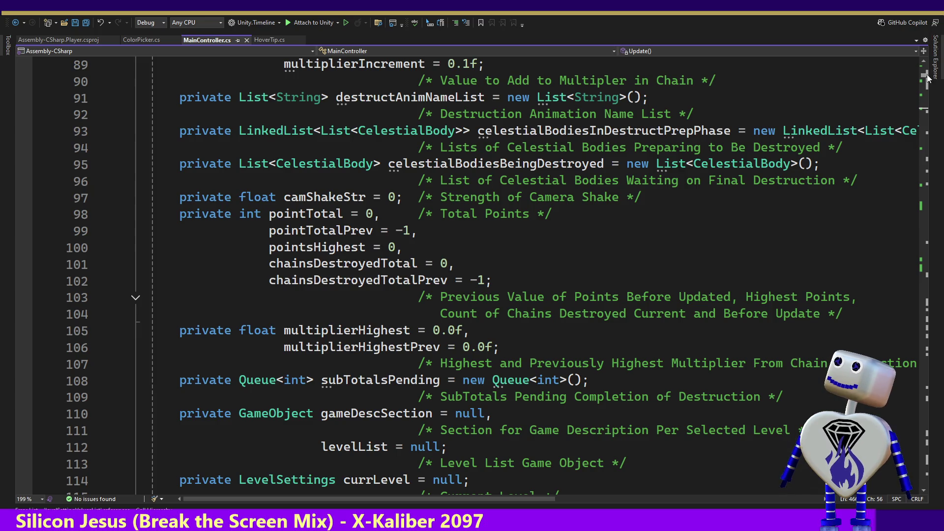
scroll(928, 79, up, 5)
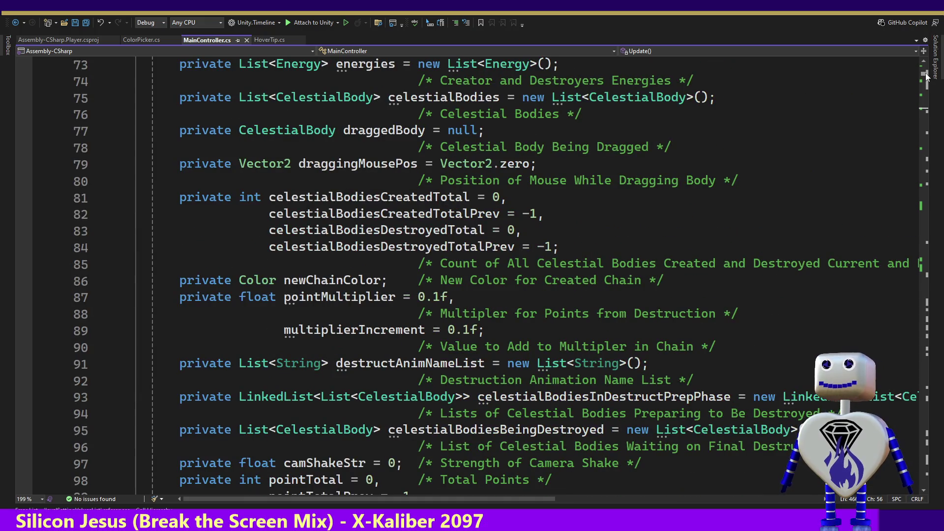
drag(927, 76, 925, 84)
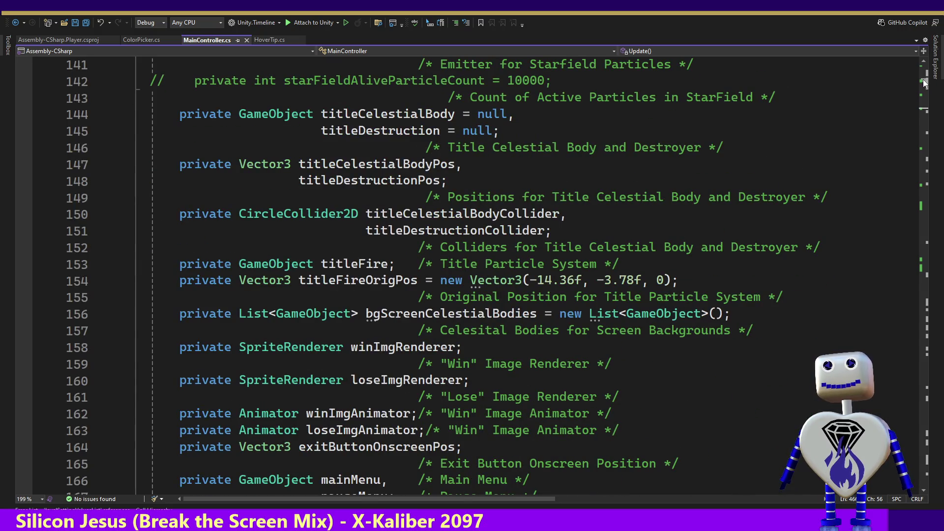
scroll(911, 100, down, 4)
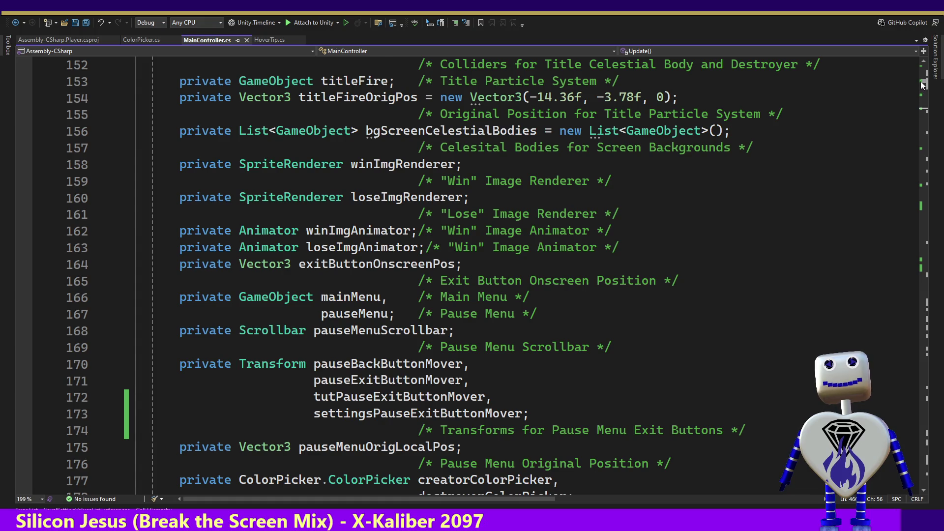
scroll(922, 85, up, 2)
scroll(923, 85, up, 2)
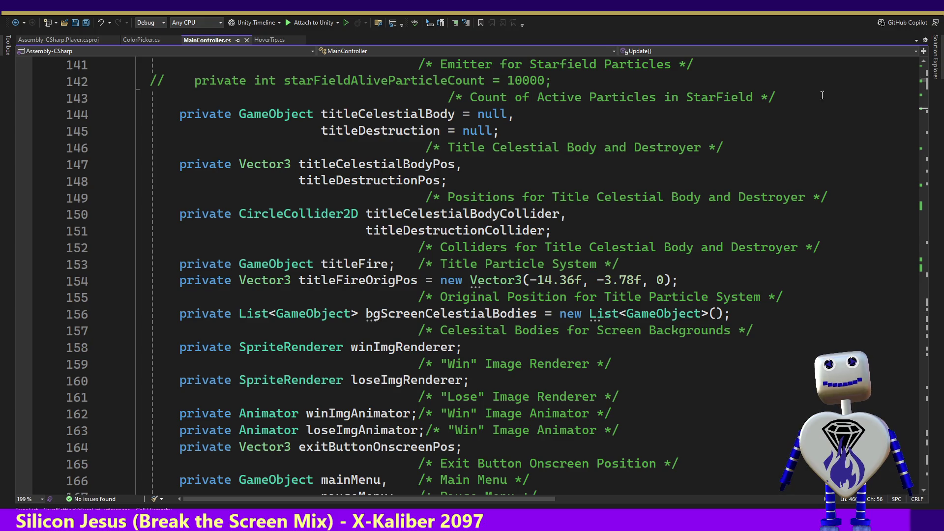
double_click(362, 280)
right_click(362, 279)
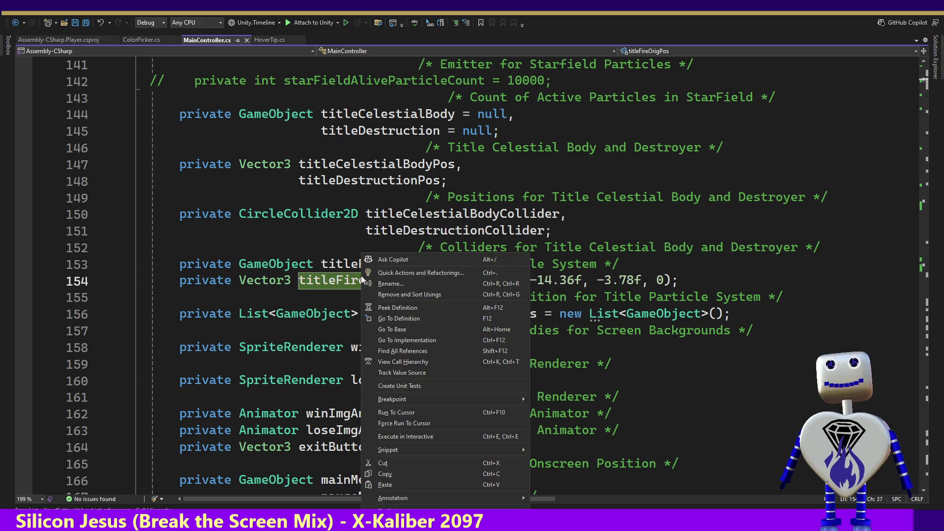
Find all references to titleFireOrigPos, visit lines 2134 and 1455, then open titleFire's context menu on line 153.
click(381, 351)
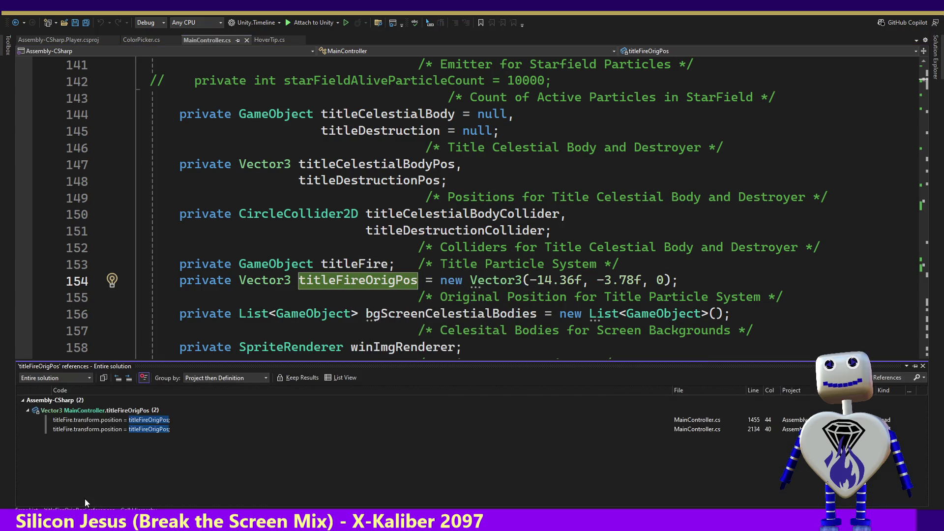
double_click(117, 430)
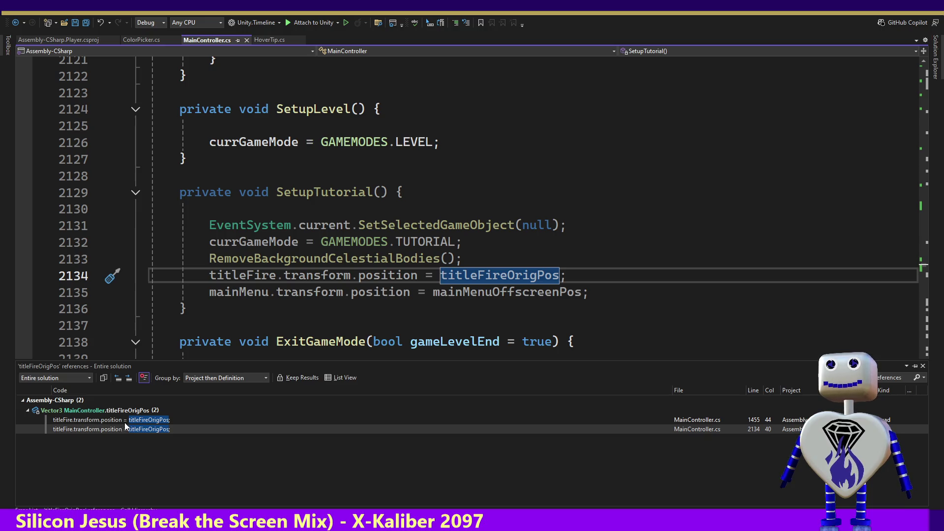
click(127, 421)
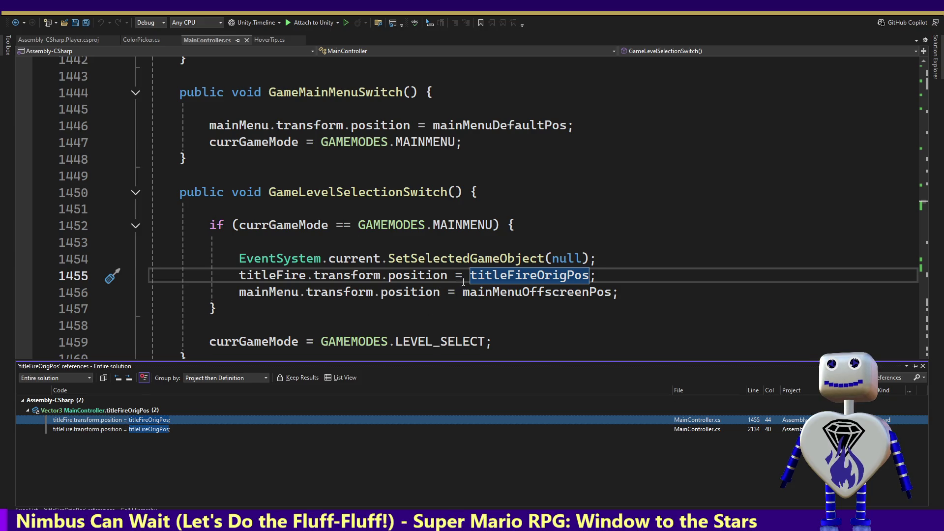
ctrl+click(270, 274)
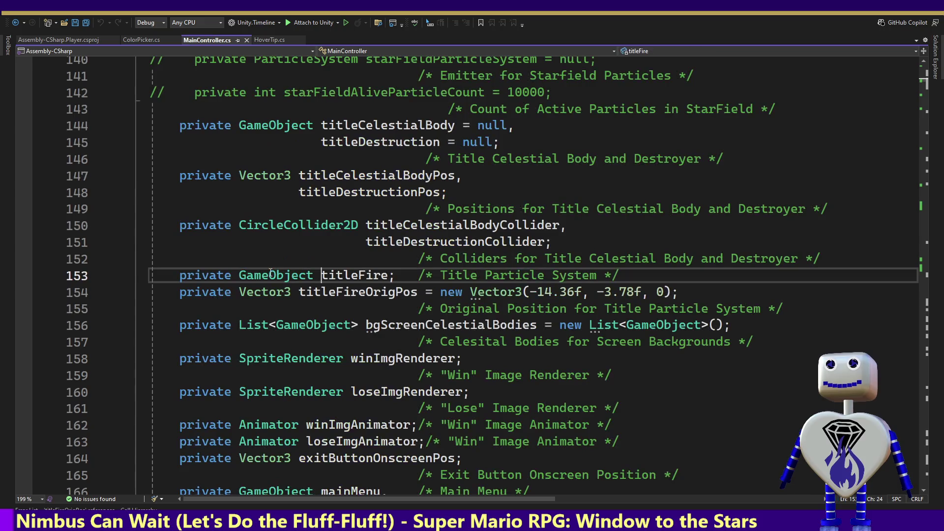
right_click(361, 276)
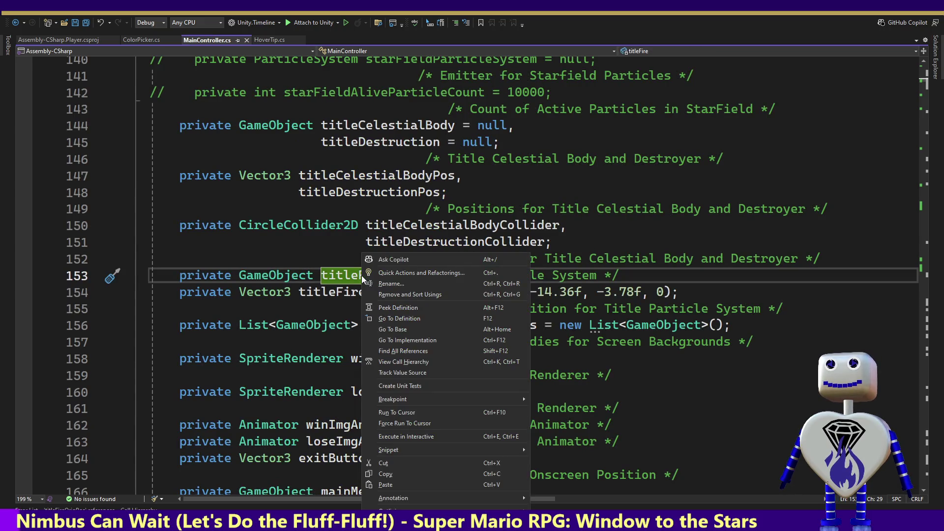
List all titleFire references and visit its uses on lines 299, 434 and 1455.
click(413, 351)
click(151, 421)
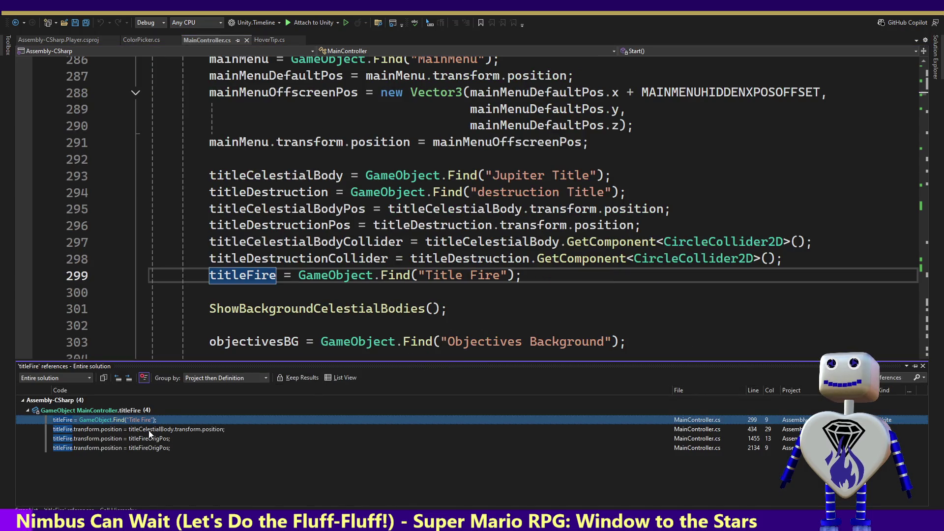
mouse_move(149, 430)
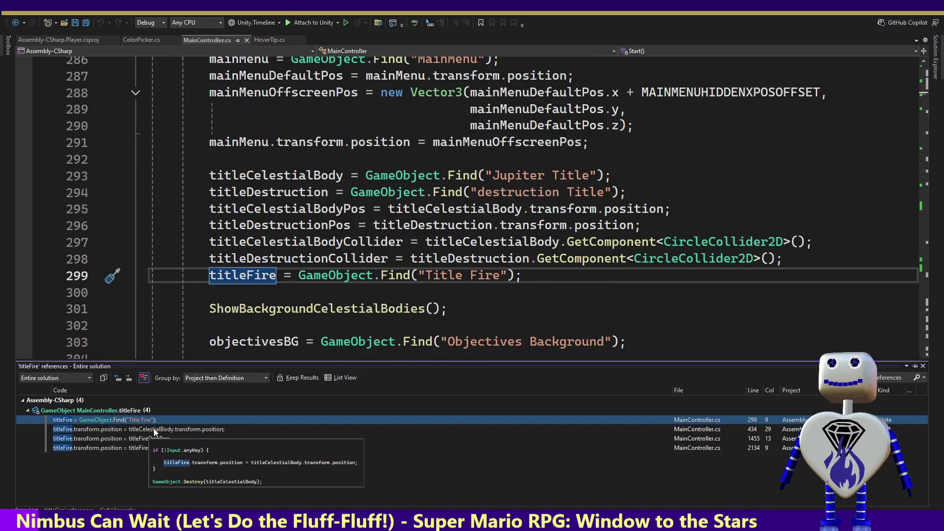
click(154, 430)
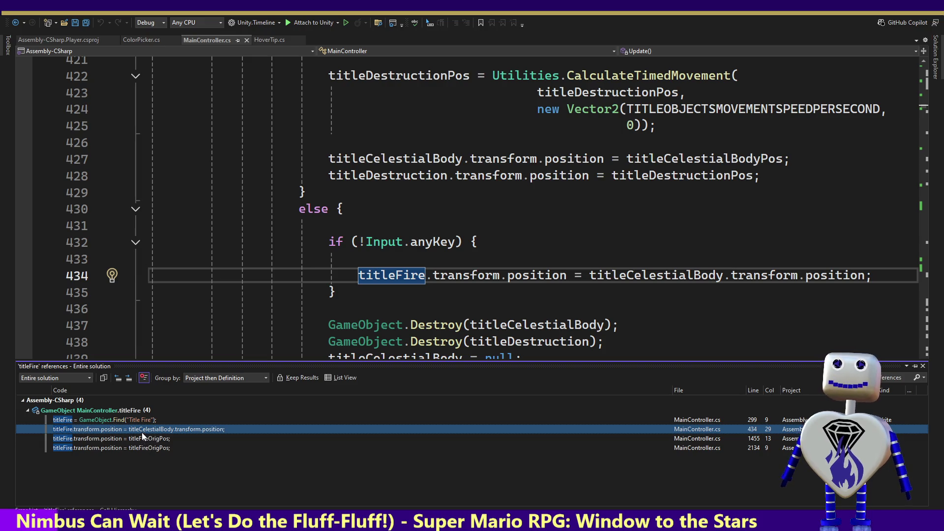
click(141, 438)
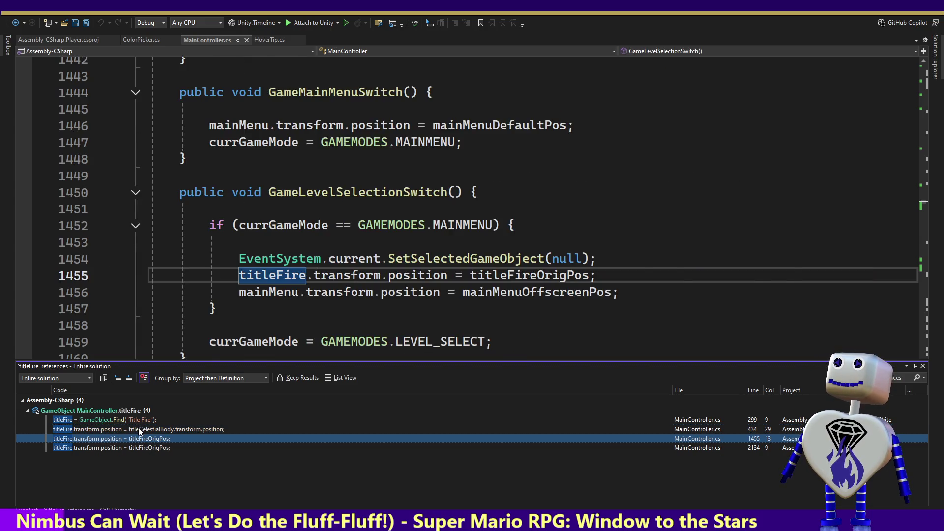
click(139, 428)
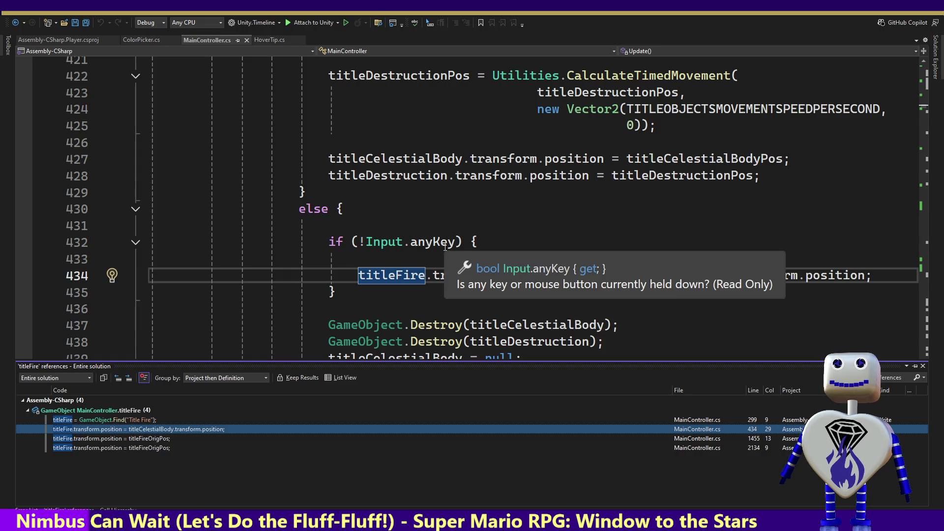
Close the reference results and place the cursor at line 417's main-menu title movement code.
click(447, 295)
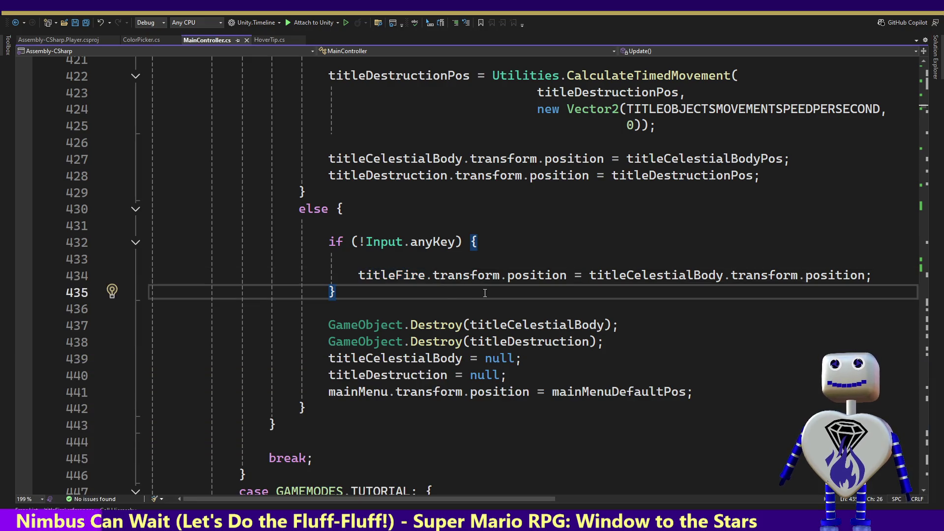
key(Up)
key(Up)
key(Up)
key(Up)
key(Up)
key(Up)
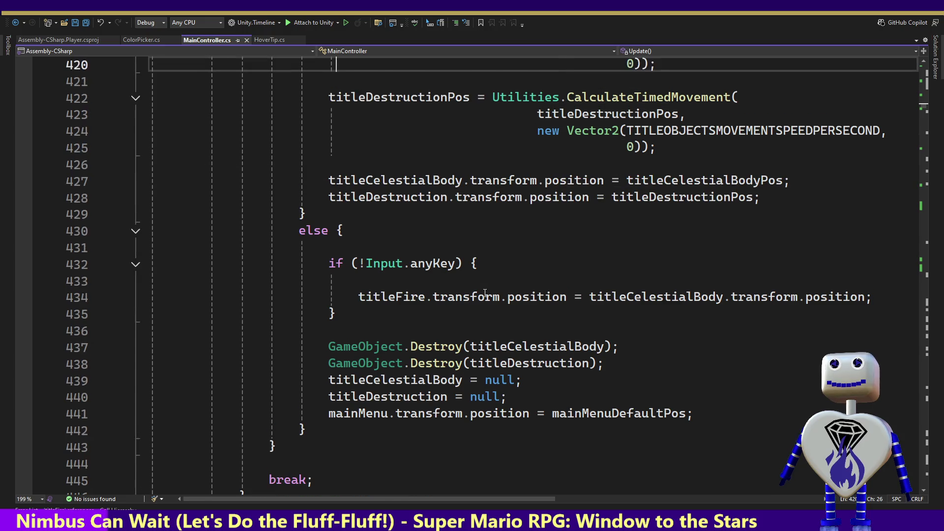
key(Up)
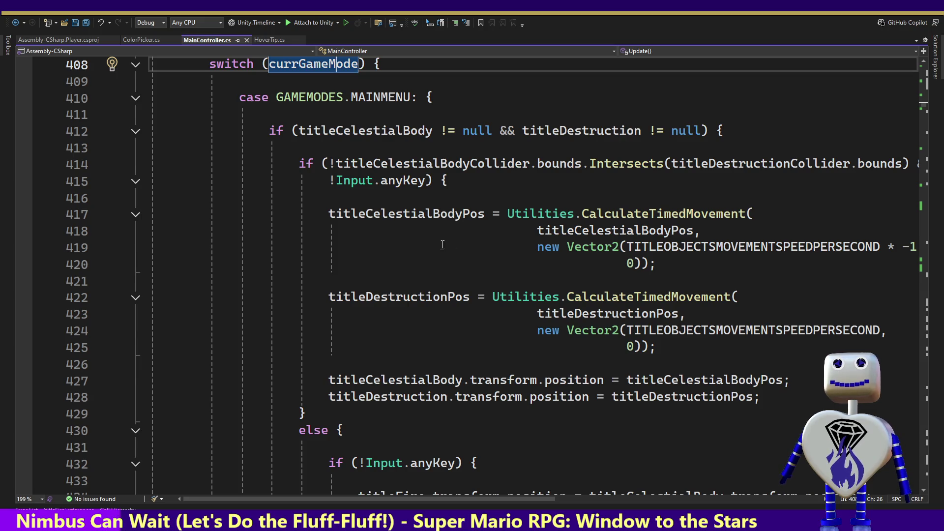
mouse_move(700, 248)
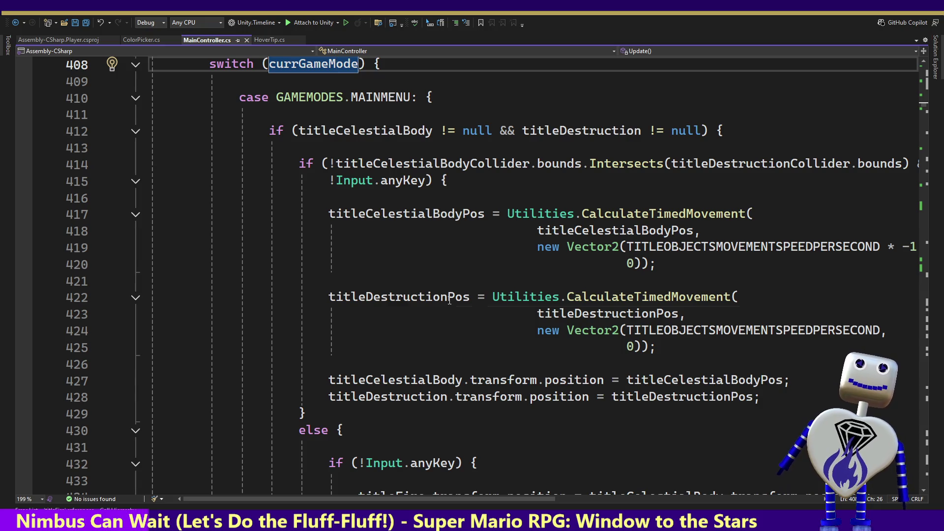
mouse_move(448, 290)
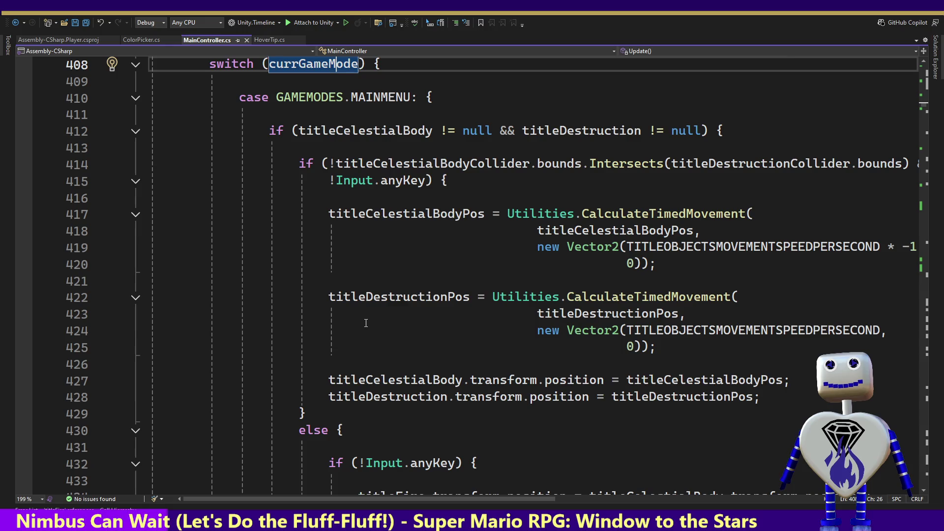
click(240, 215)
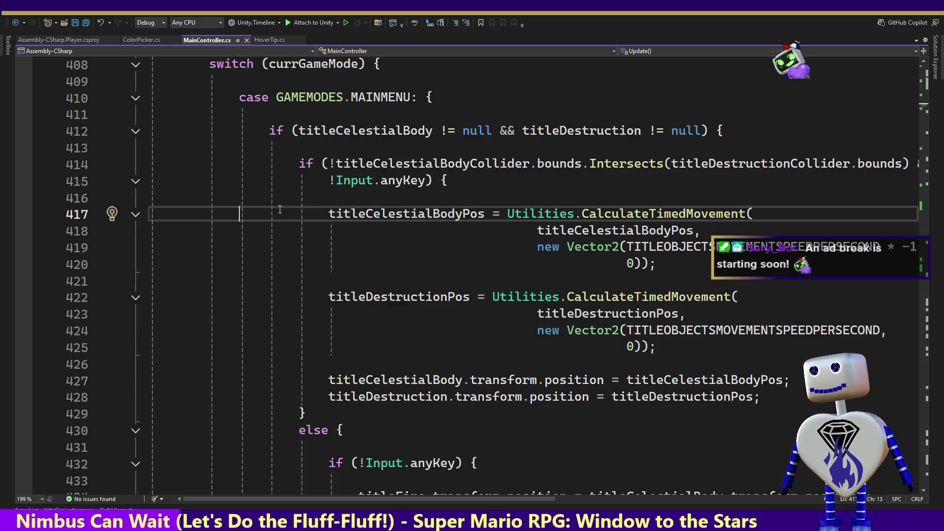
Block-comment lines 417–428 of the main-menu title movement in MainController.cs and save it.
text(/     )
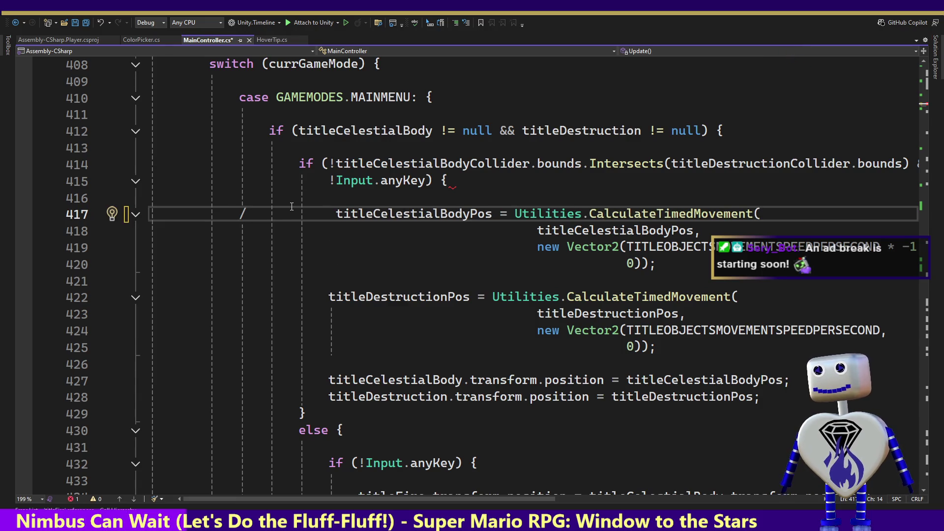
text(*)
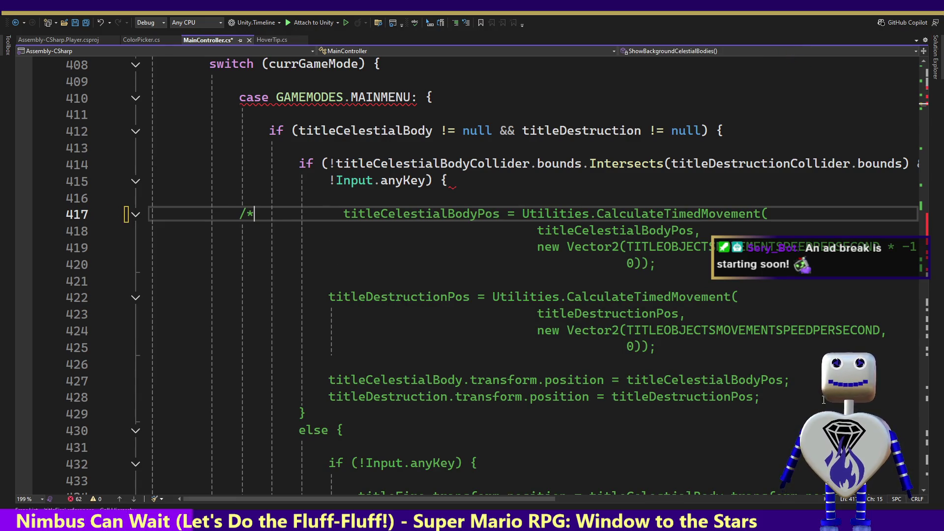
click(823, 399)
text(*/)
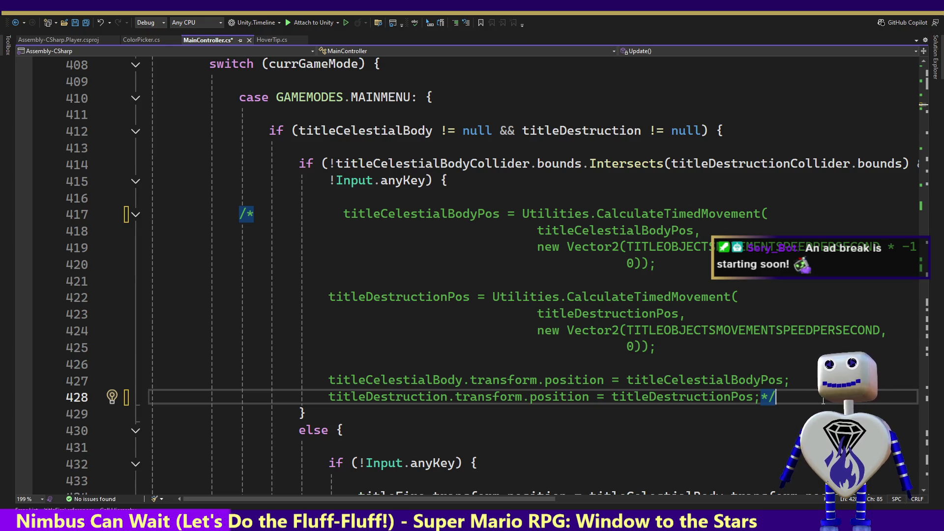
key(ctrl+s)
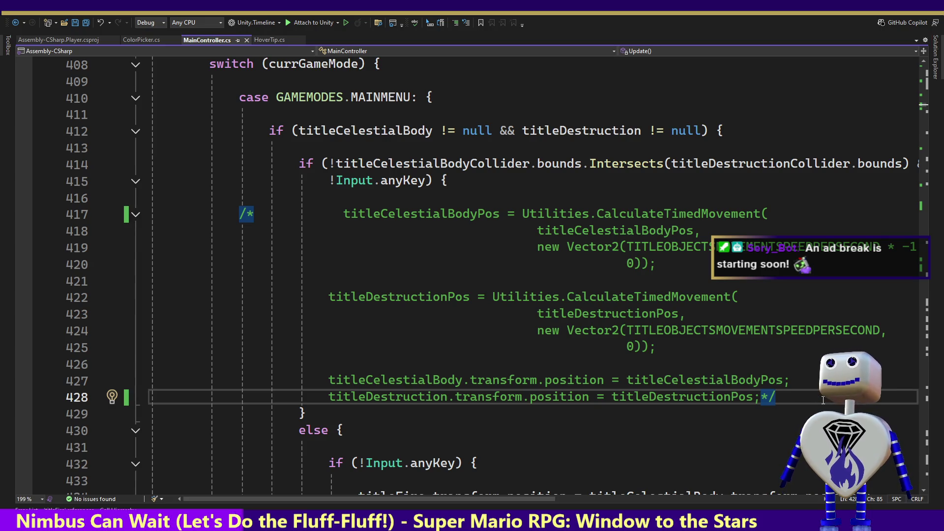
key(alt+Tab)
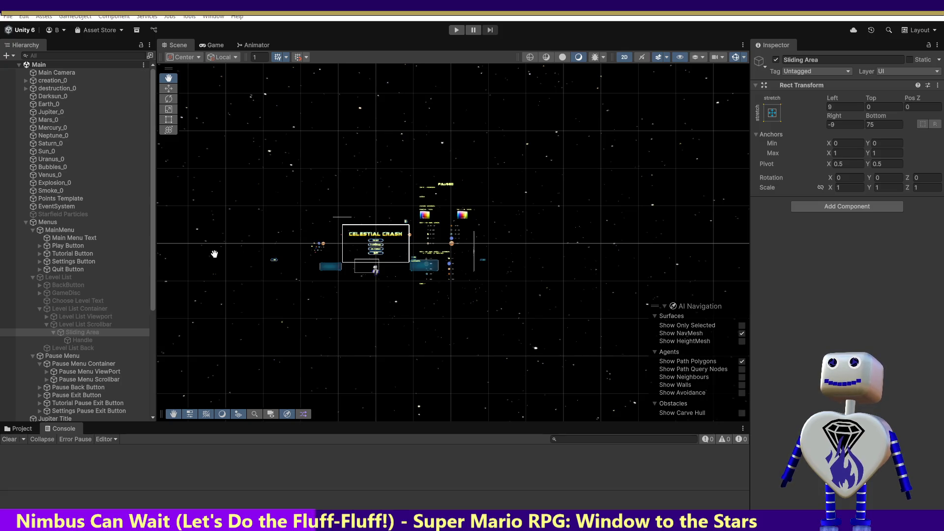
Select the Sliding Area and rearrange Hierarchy objects, cancelling the Pause Menu Scrollbar move.
click(154, 233)
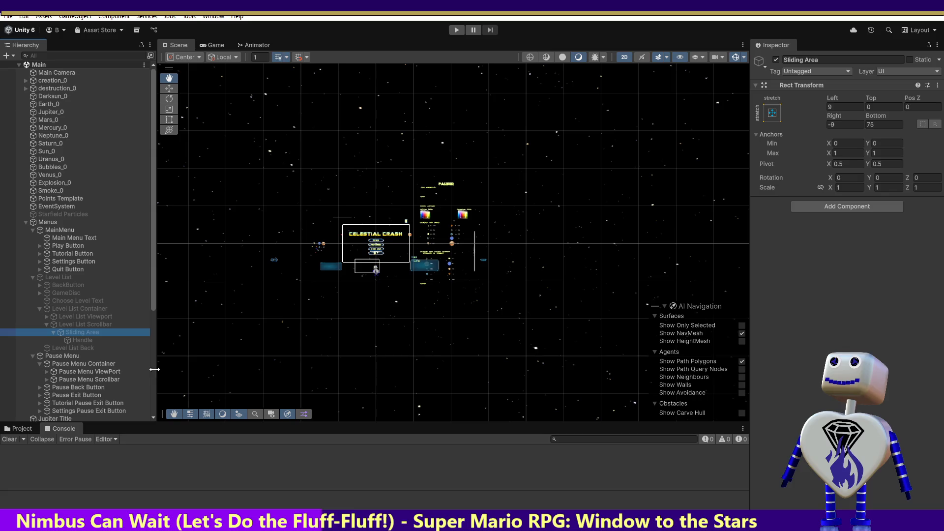
drag(155, 305, 153, 423)
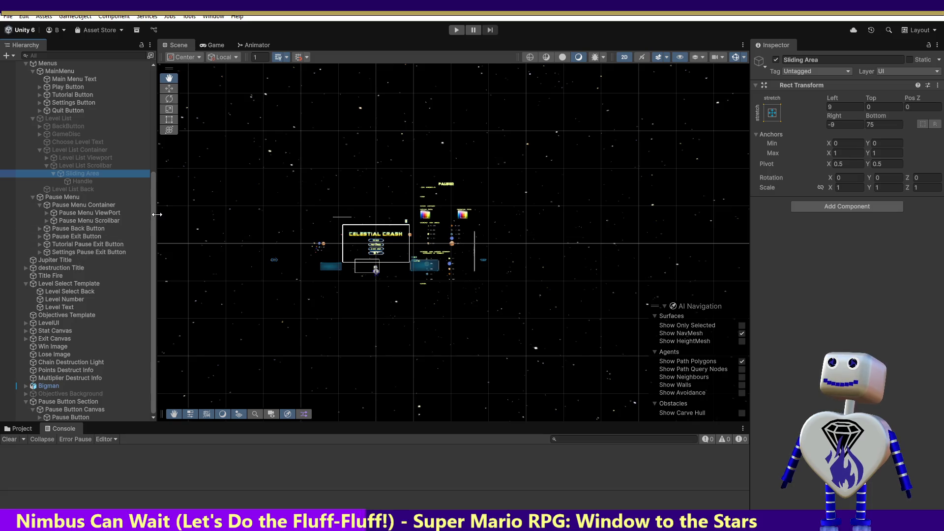
drag(149, 221, 157, 101)
key(Escape)
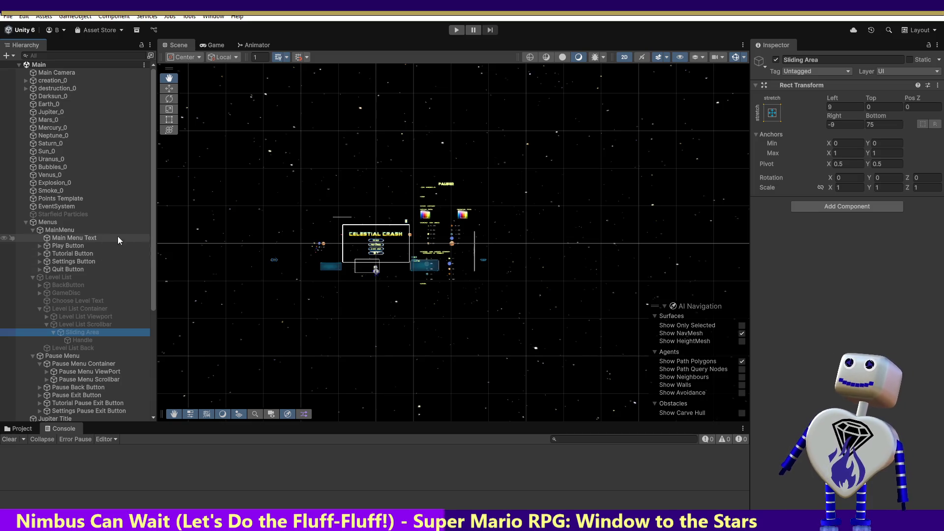
drag(151, 226, 156, 366)
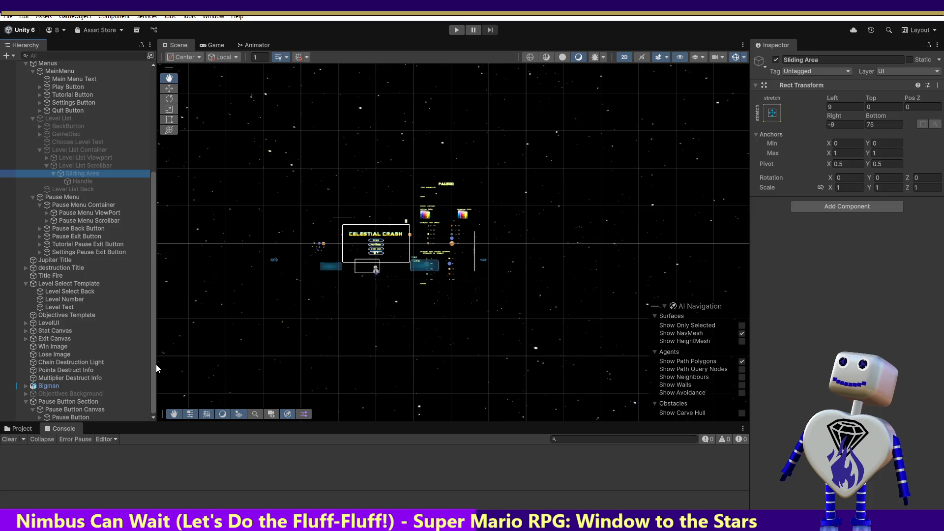
Select Chain Destruction Light and open its name for editing to check the exact name.
click(84, 361)
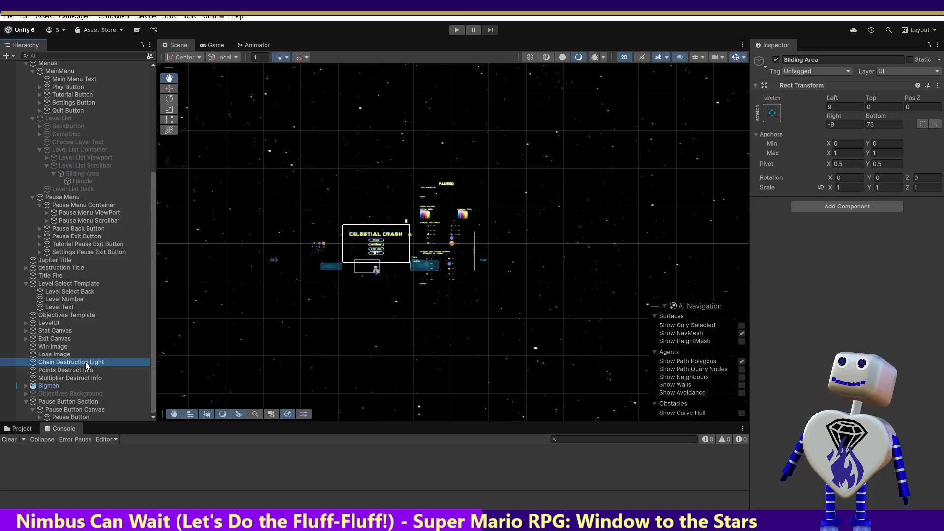
click(85, 361)
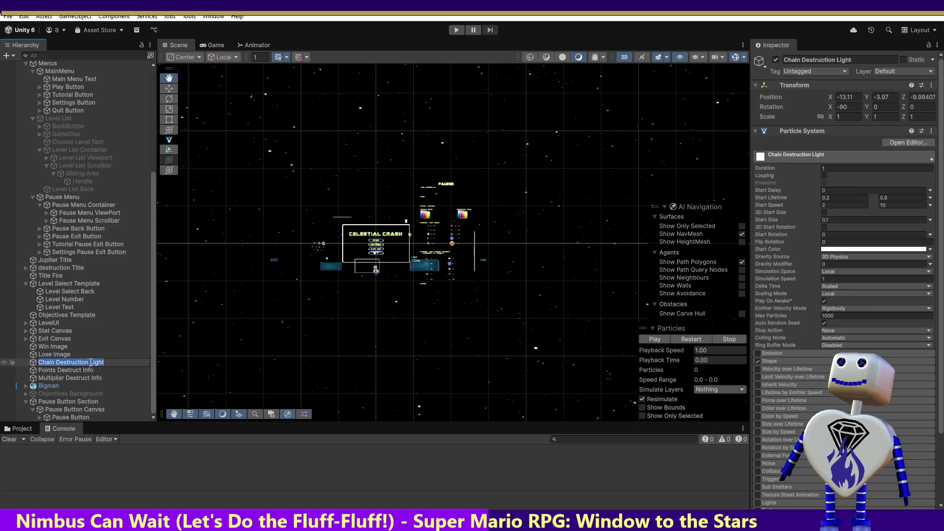
click(132, 353)
click(124, 359)
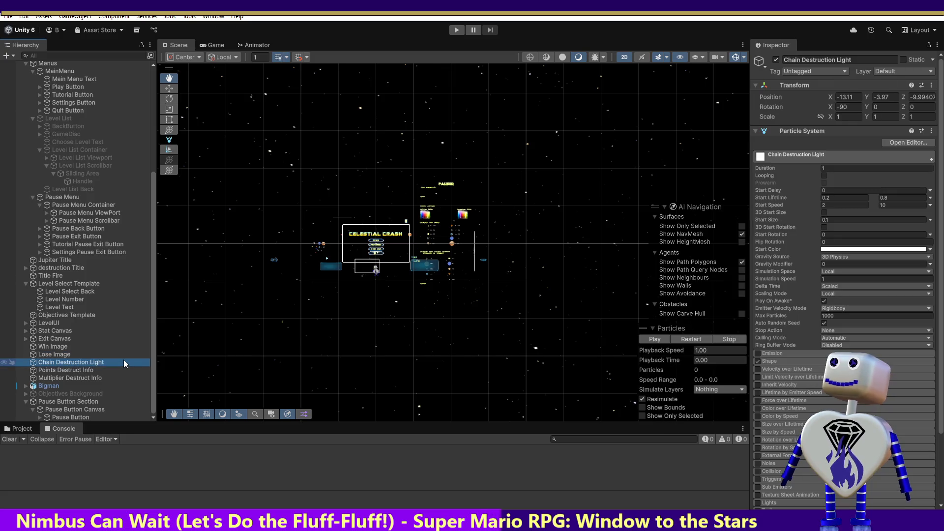
key(alt+Tab)
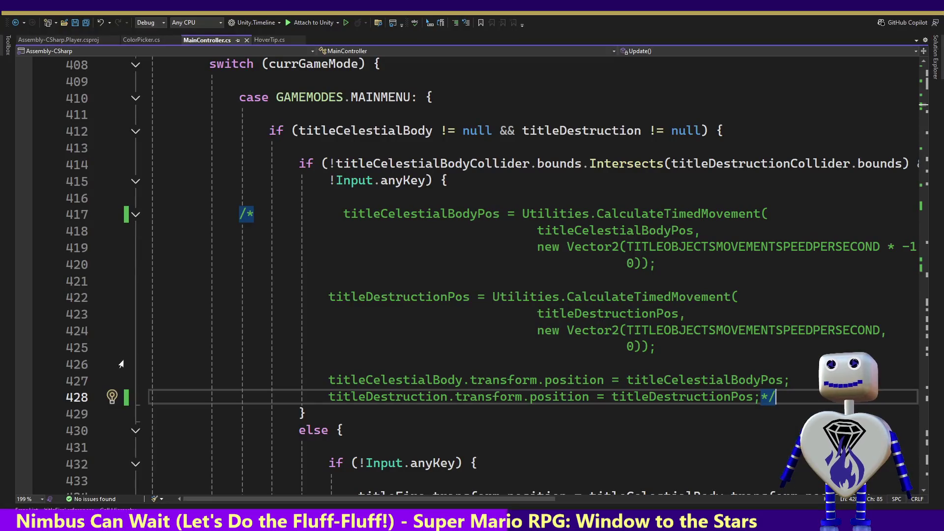
Search the code for 'Chain Destruction Light' to locate where it is looked up.
click(93, 282)
click(349, 281)
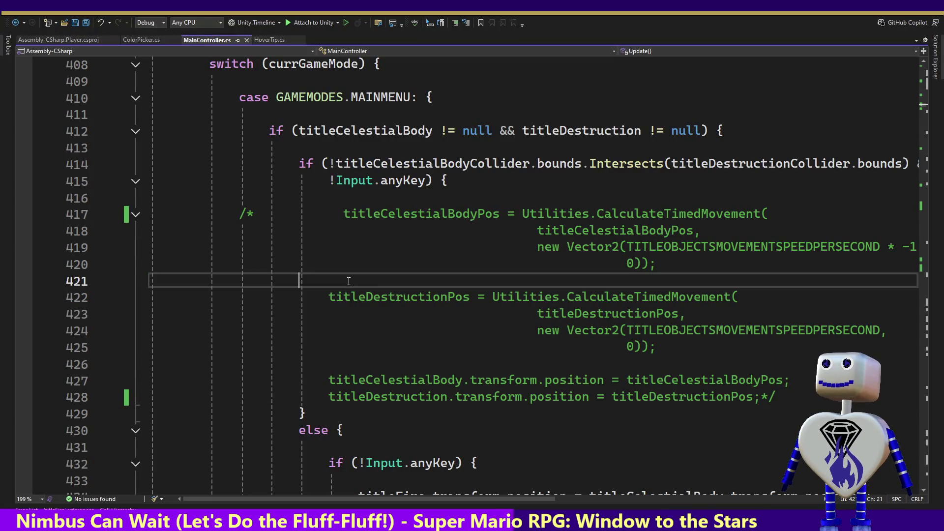
key(ctrl+f)
text(Chain Destruction Light)
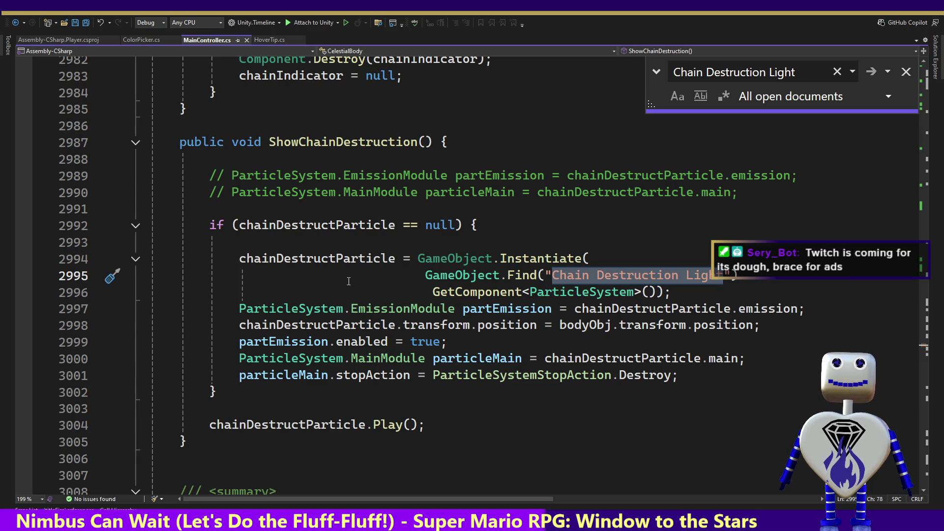
key(alt+Tab)
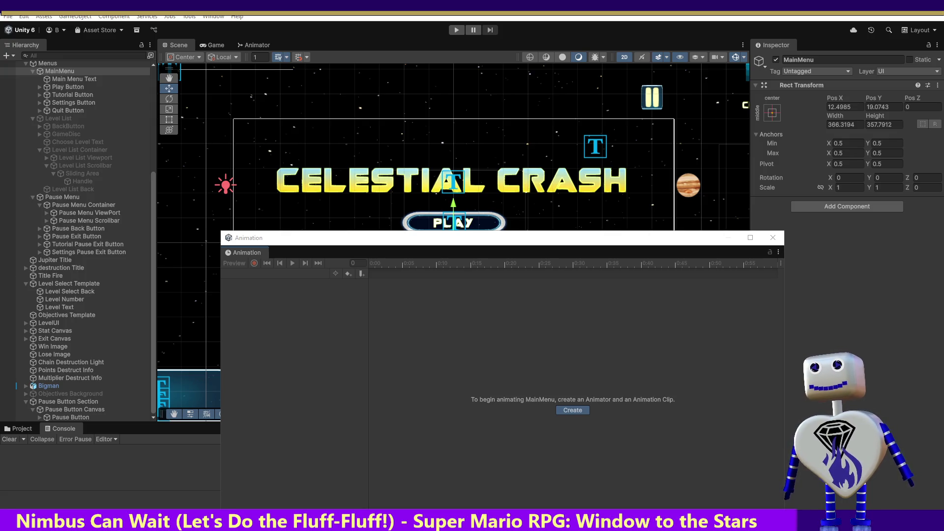
Create the 'Title Opening - Jupiter' clip on MainMenu, record at frame 5, then select Jupiter Title.
key(Return)
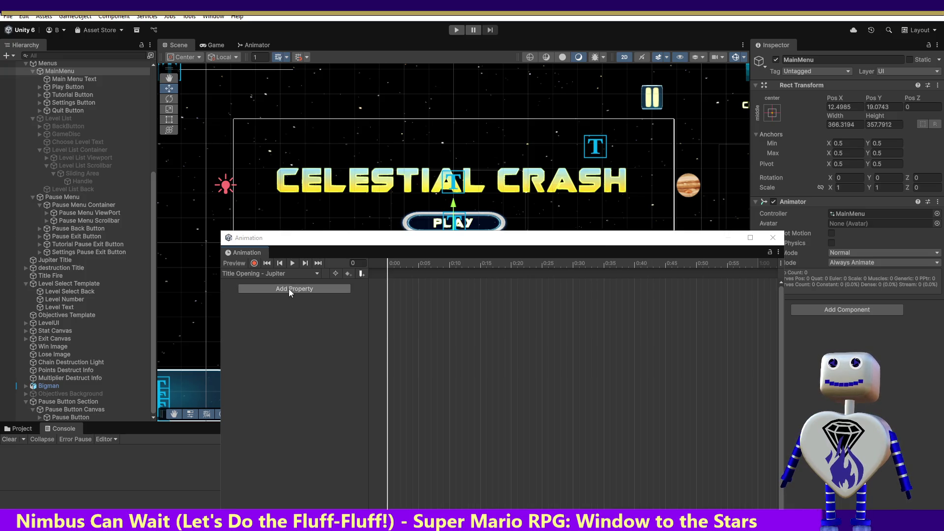
click(254, 263)
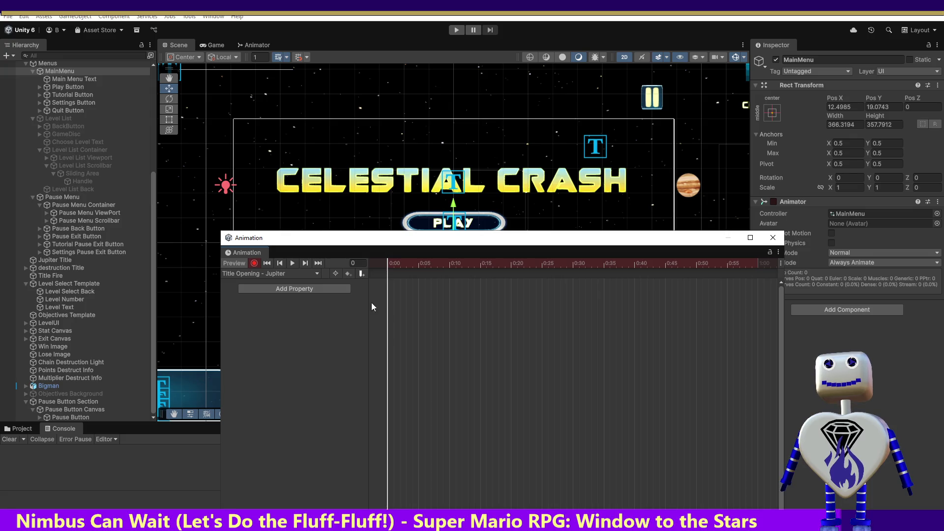
drag(391, 262, 416, 264)
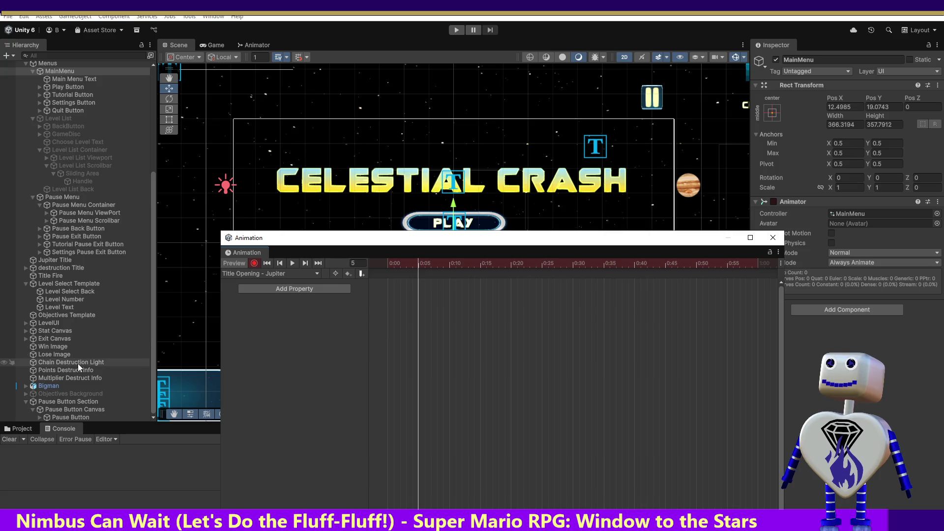
click(73, 260)
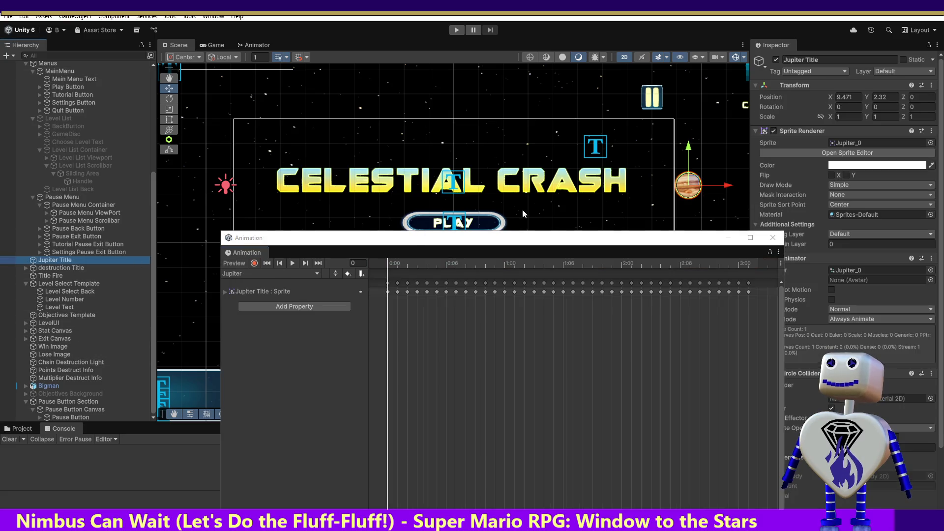
Try sliding Jupiter to the title centre, undo both attempts, and reselect Jupiter Title.
drag(731, 187, 493, 185)
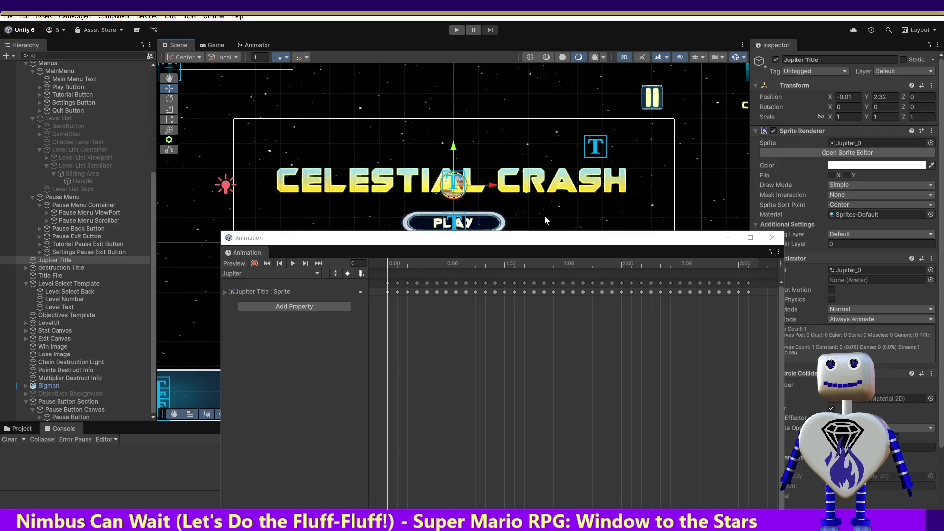
key(ctrl+z)
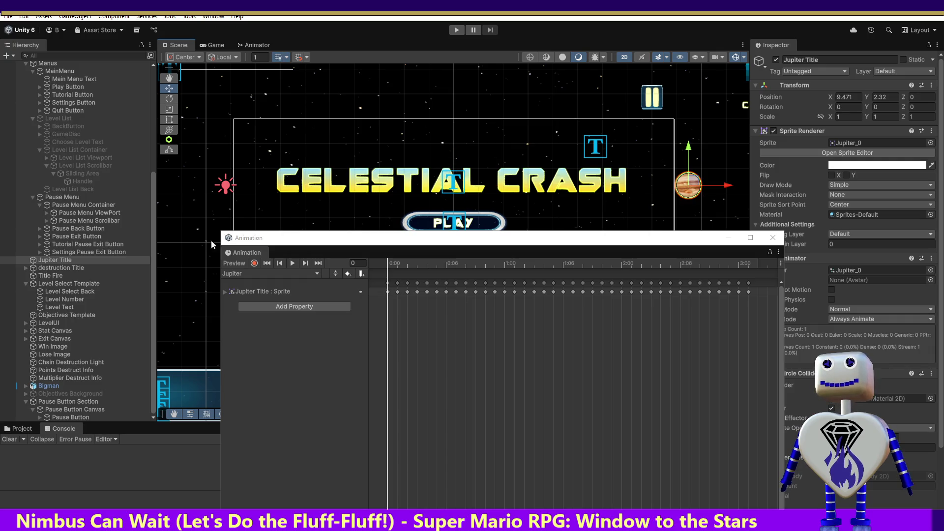
click(254, 264)
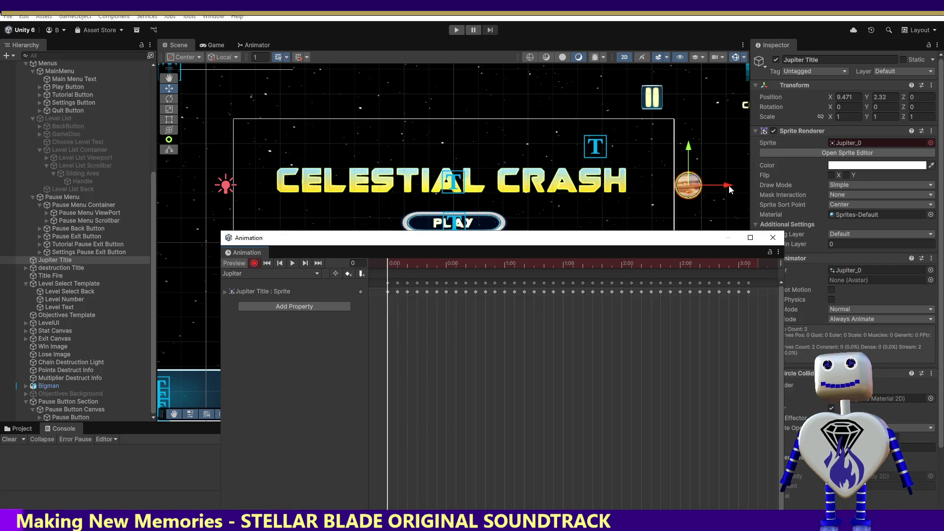
drag(730, 191, 493, 187)
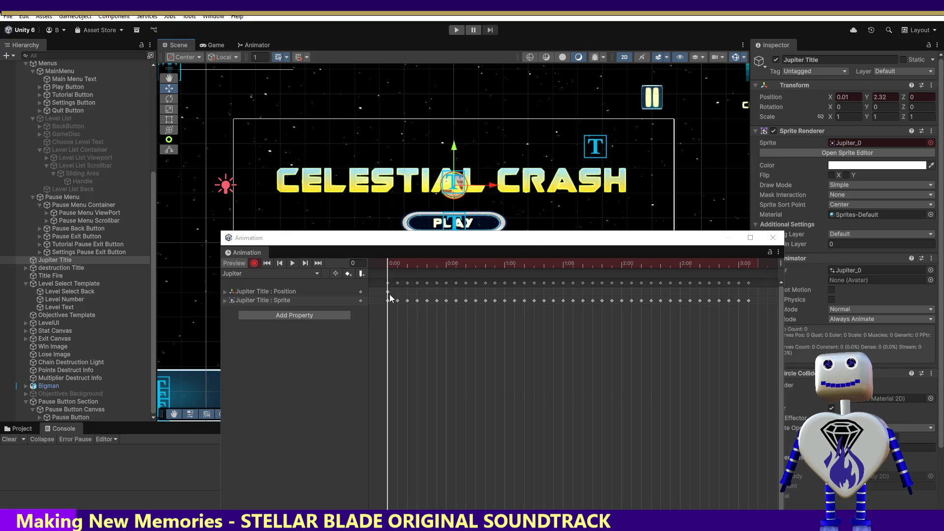
key(ctrl+z)
key(ctrl+z)
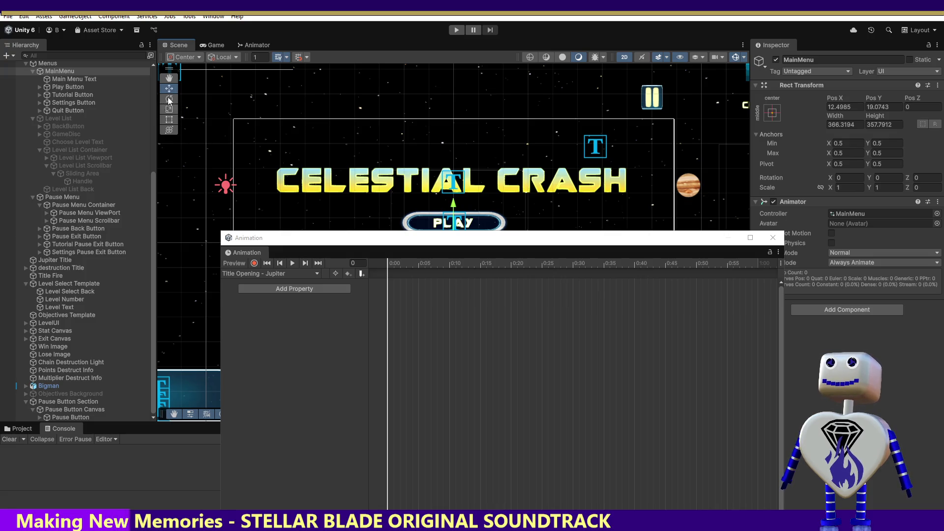
click(66, 260)
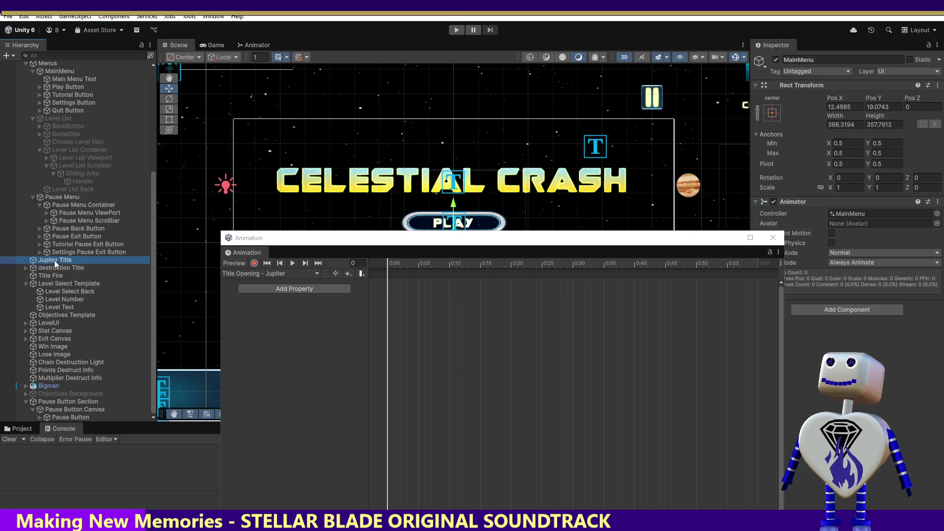
Key Jupiter at the title centre (X -0.01) on frame 5, preview it, and view the Animator graph.
click(401, 264)
drag(401, 263, 435, 266)
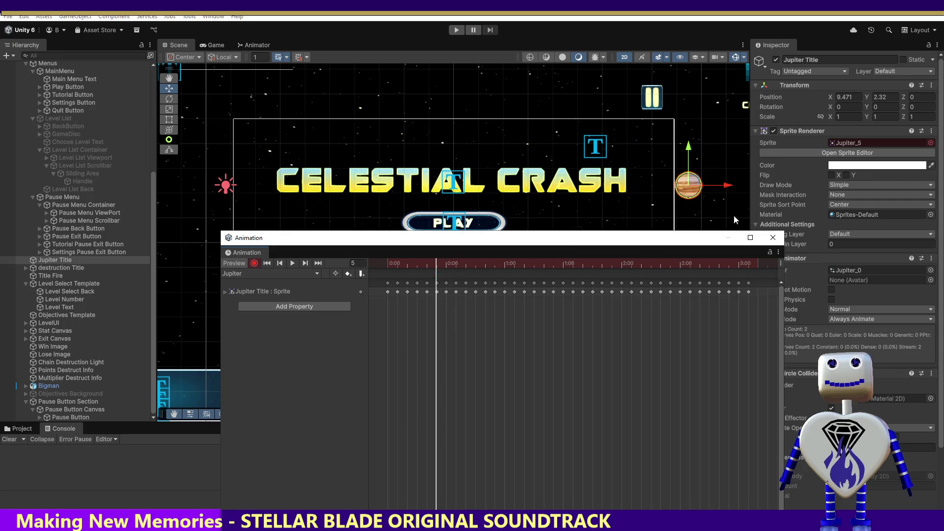
drag(728, 186, 492, 189)
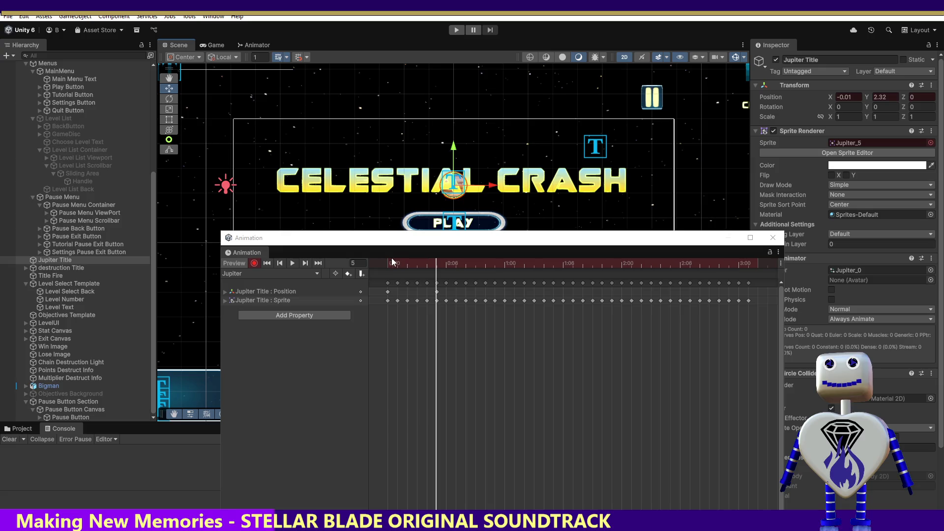
click(293, 264)
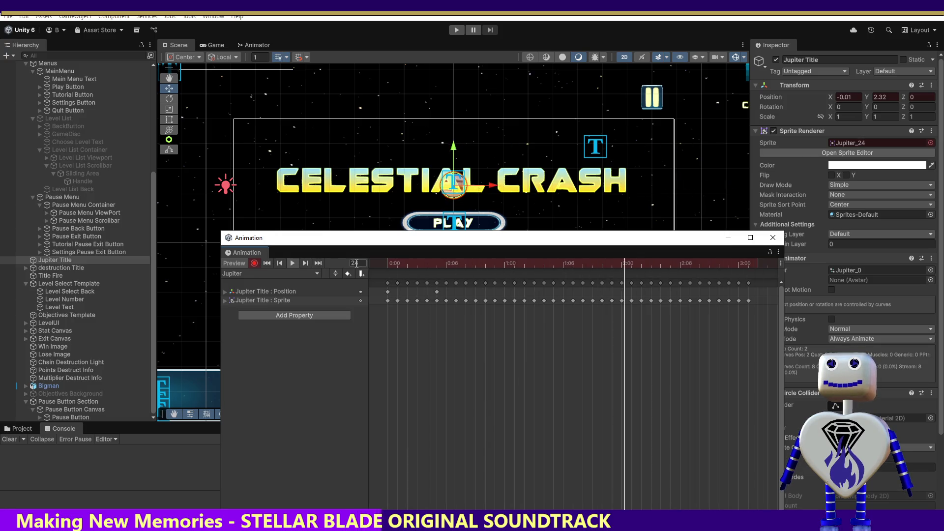
click(292, 263)
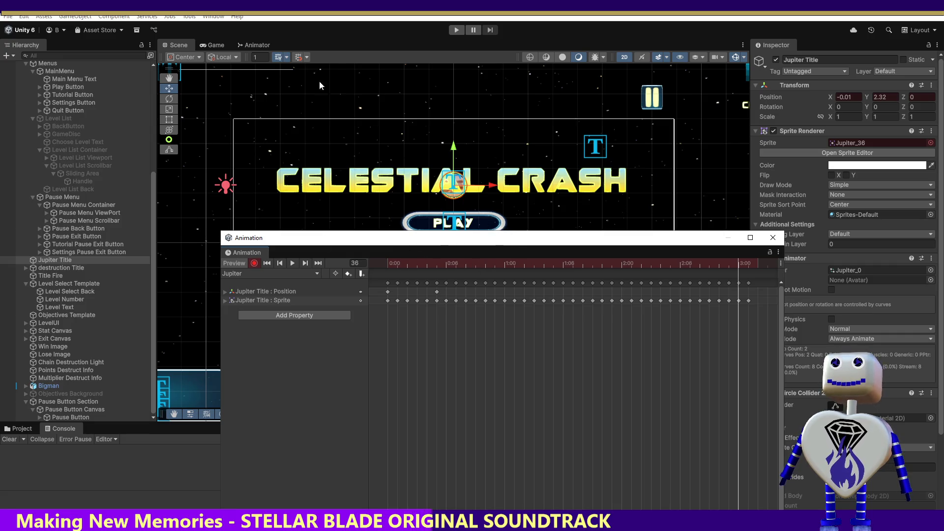
click(256, 45)
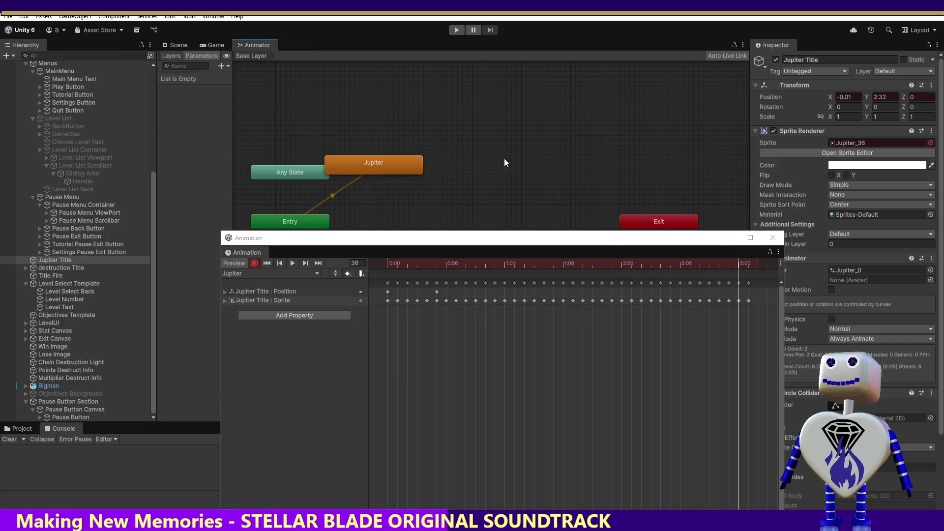
drag(524, 241, 552, 323)
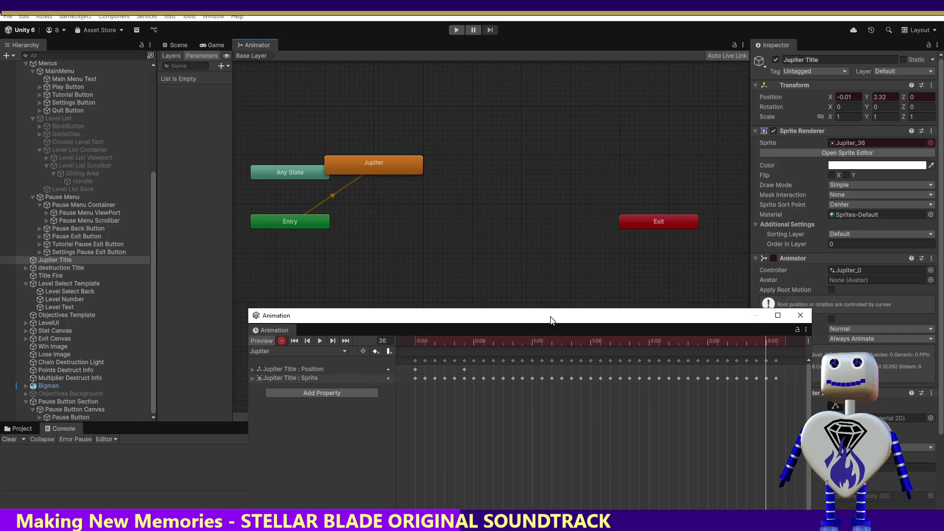
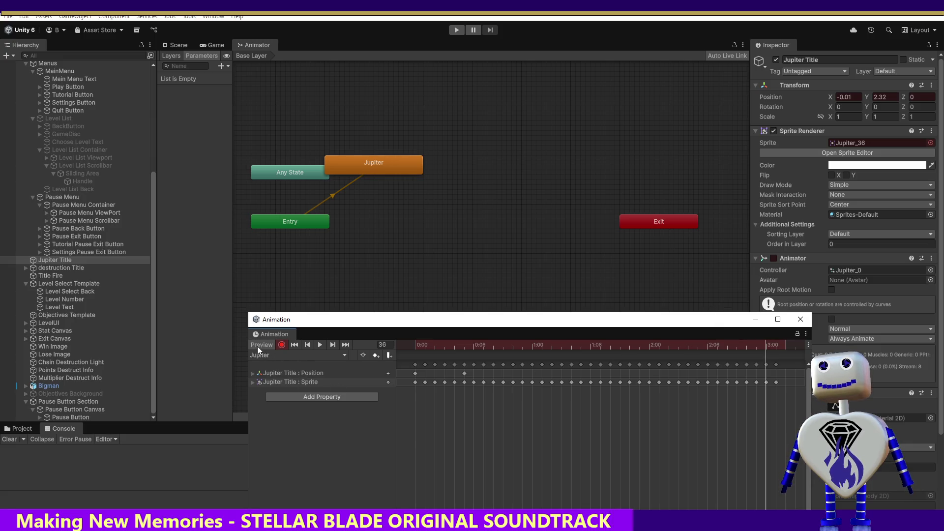
Stop recording keyframes for the Jupiter Title clip and look over the other menu objects.
click(285, 344)
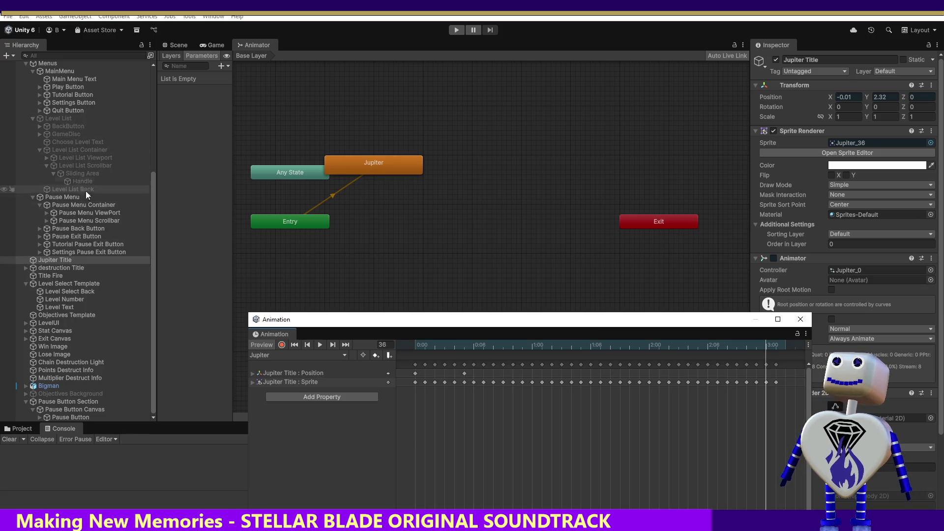
click(61, 269)
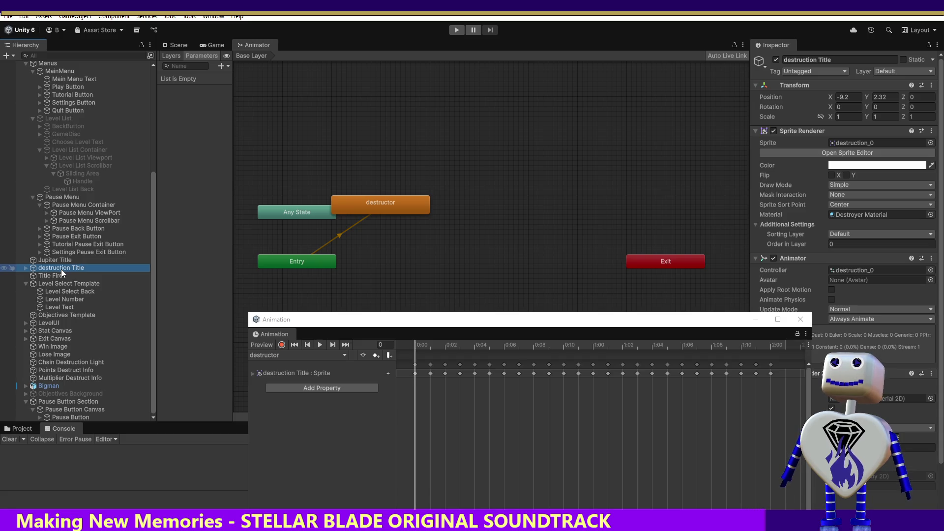
click(59, 253)
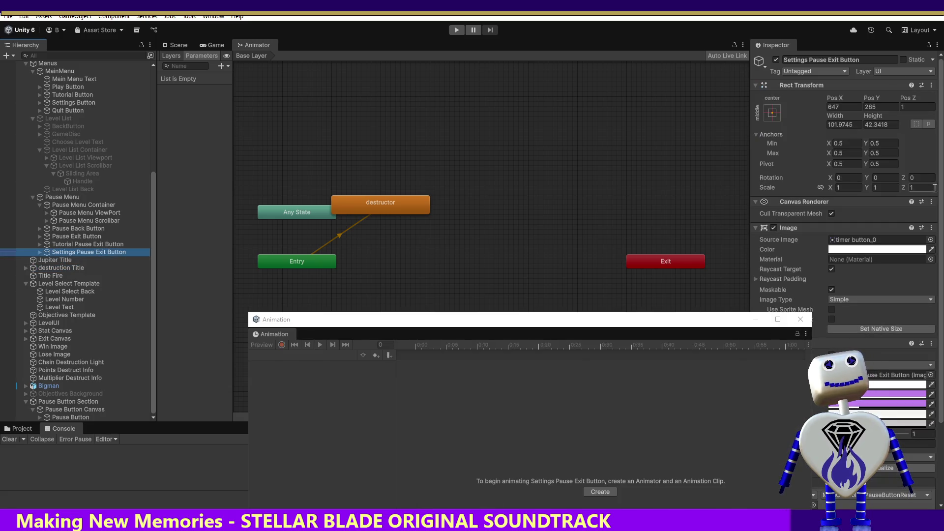
scroll(846, 246, down, 5)
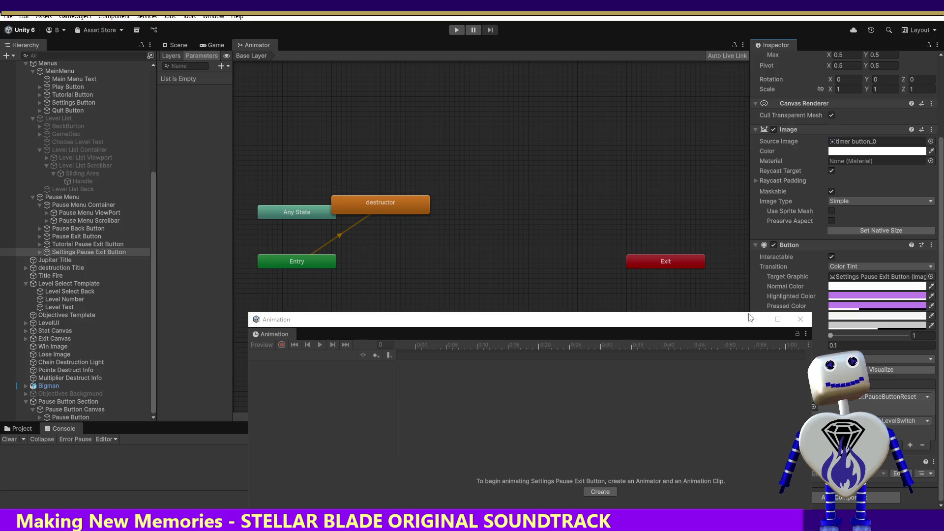
mouse_move(715, 326)
mouse_down()
mouse_move(655, 406)
mouse_move(635, 418)
mouse_move(680, 376)
mouse_up()
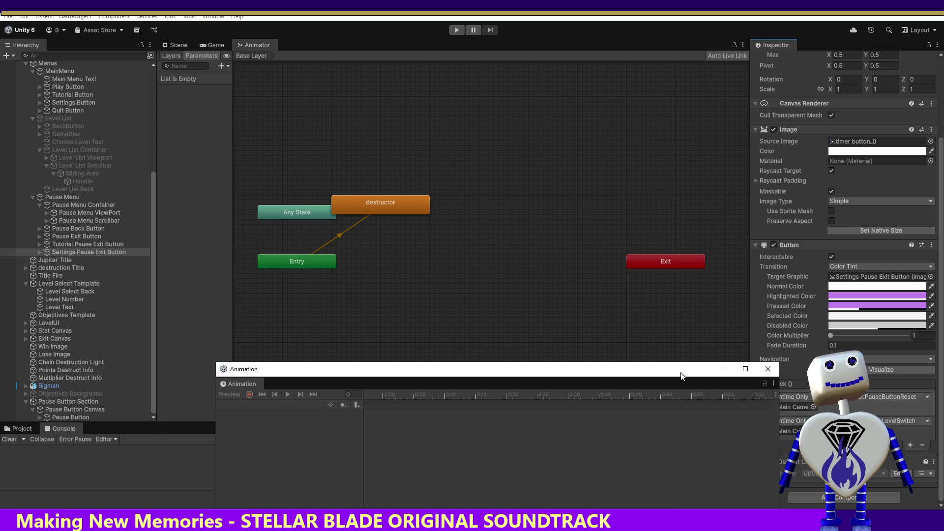
Review Jupiter Title's clip through its last frame, then bring up destruction Title's destructor clip.
click(69, 260)
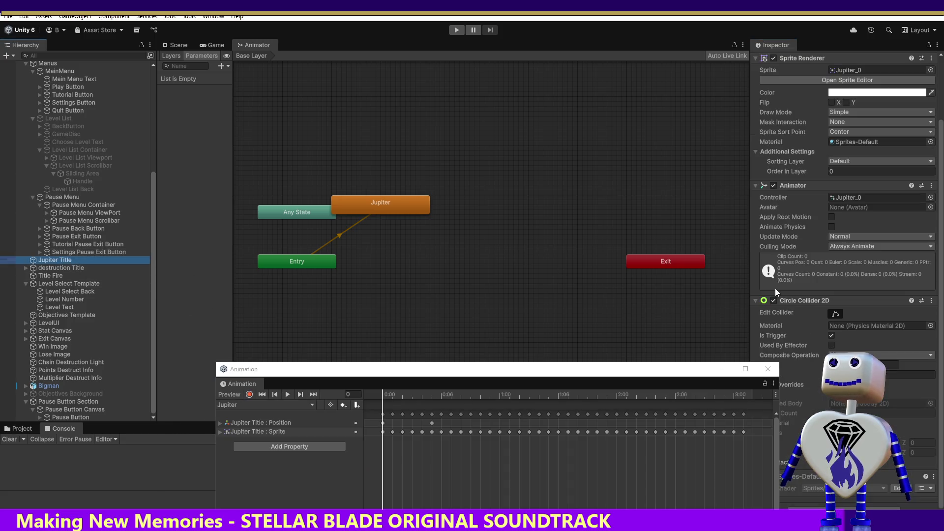
scroll(943, 325, up, 3)
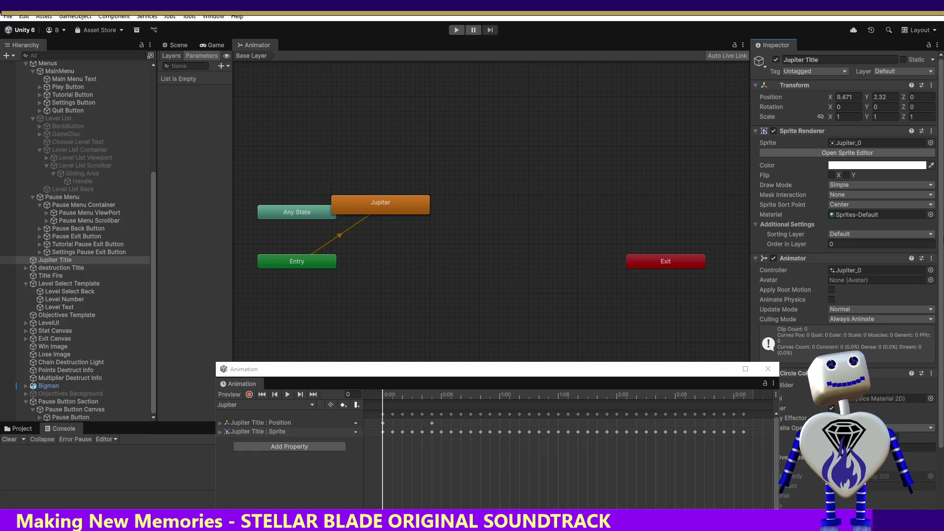
scroll(844, 232, down, 3)
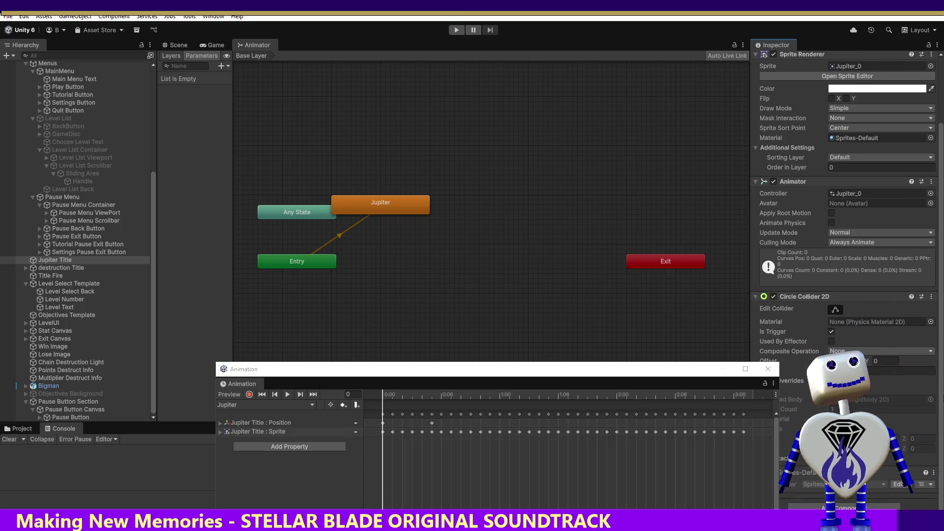
scroll(844, 231, up, 3)
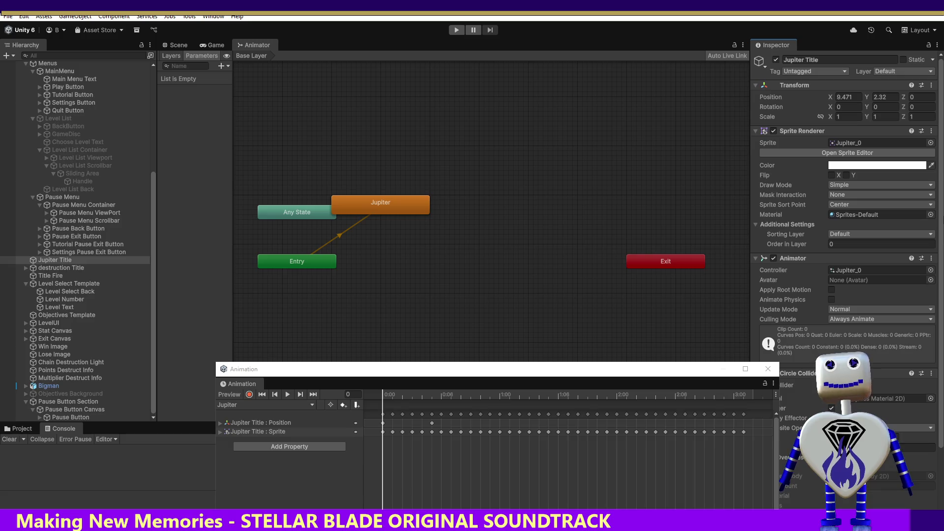
click(313, 394)
click(312, 405)
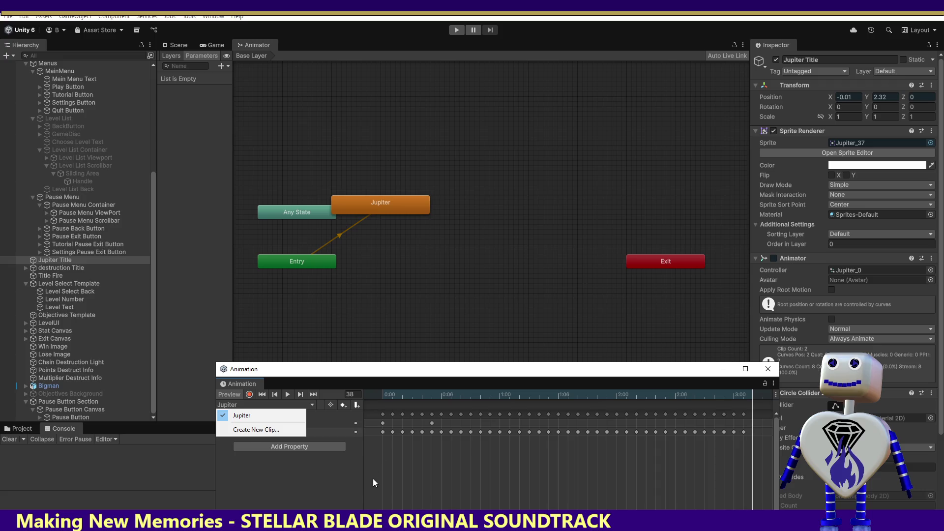
click(356, 486)
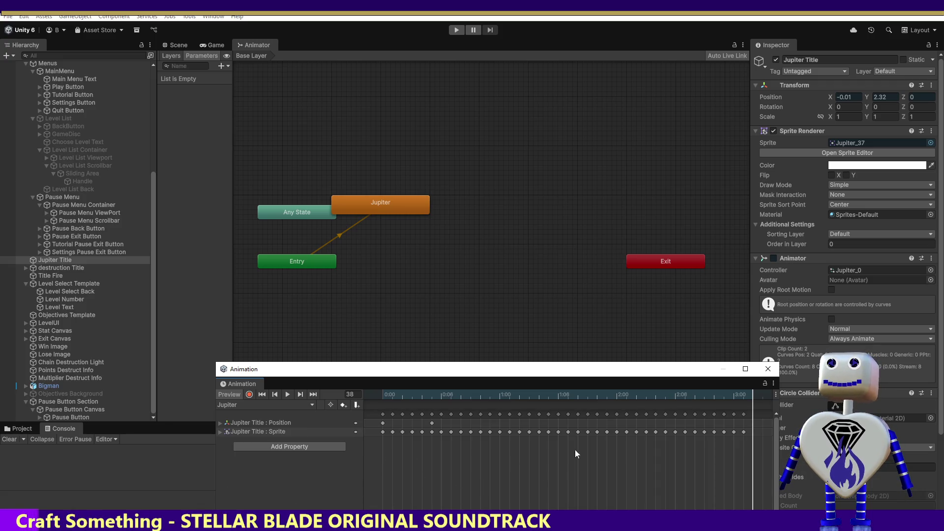
click(49, 267)
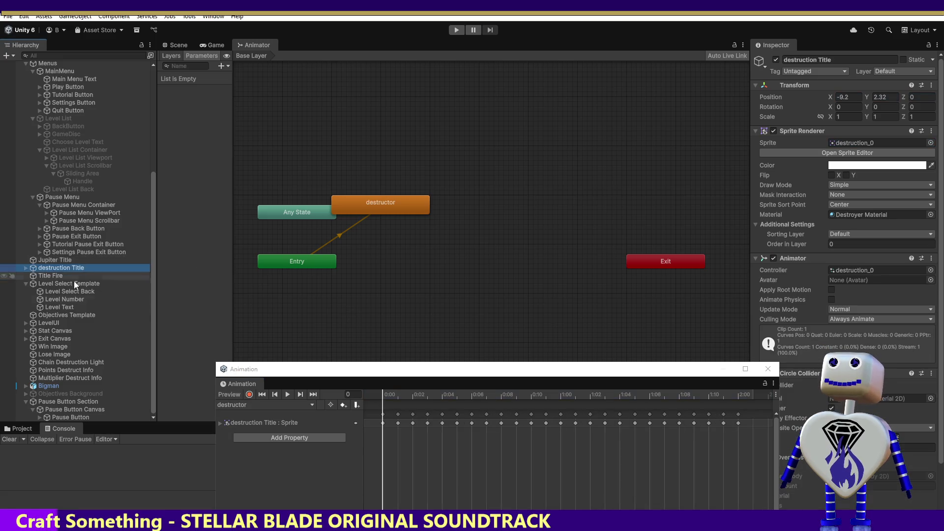
Record destruction Title moving from the left edge to screen centre at frame 5.
click(204, 46)
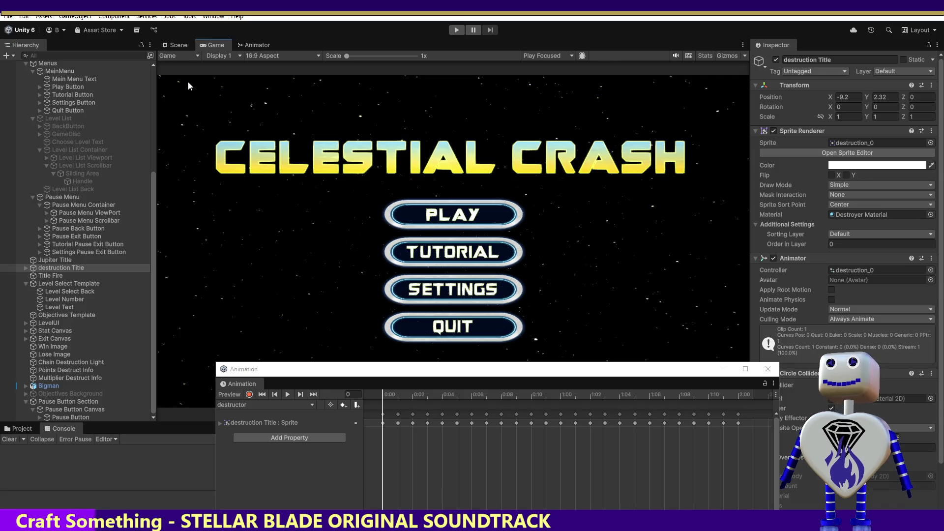
click(178, 46)
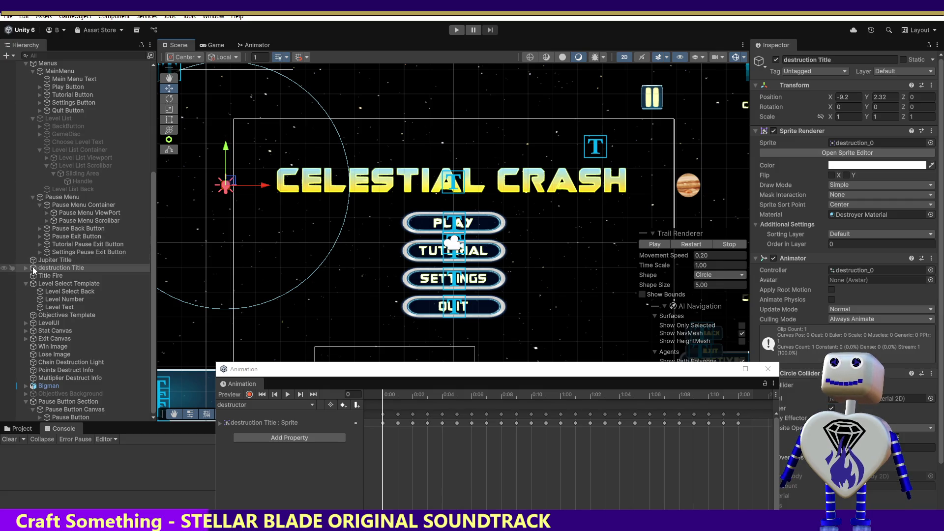
click(249, 395)
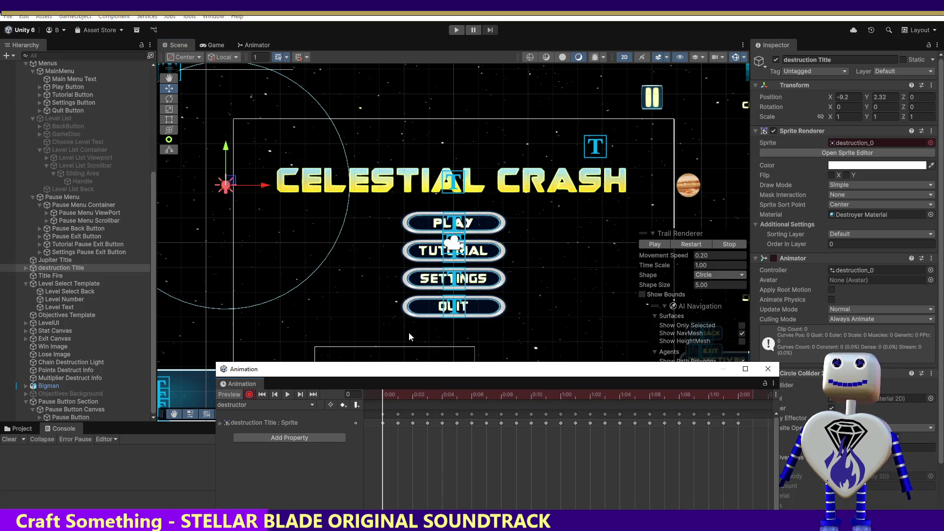
click(485, 391)
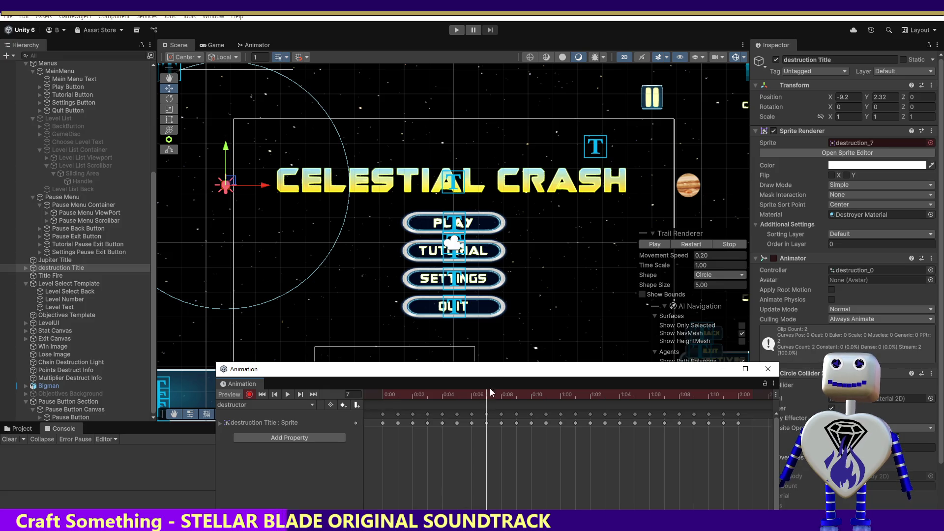
click(457, 393)
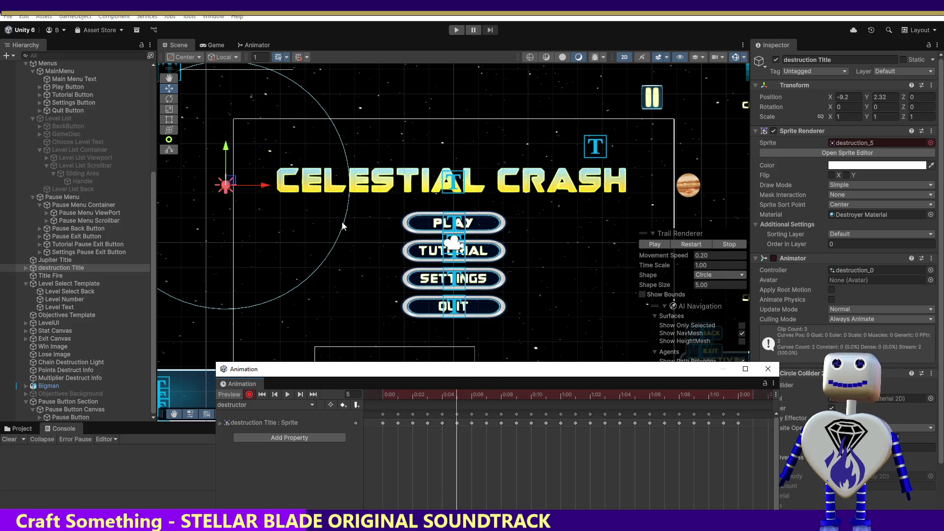
drag(265, 186, 491, 198)
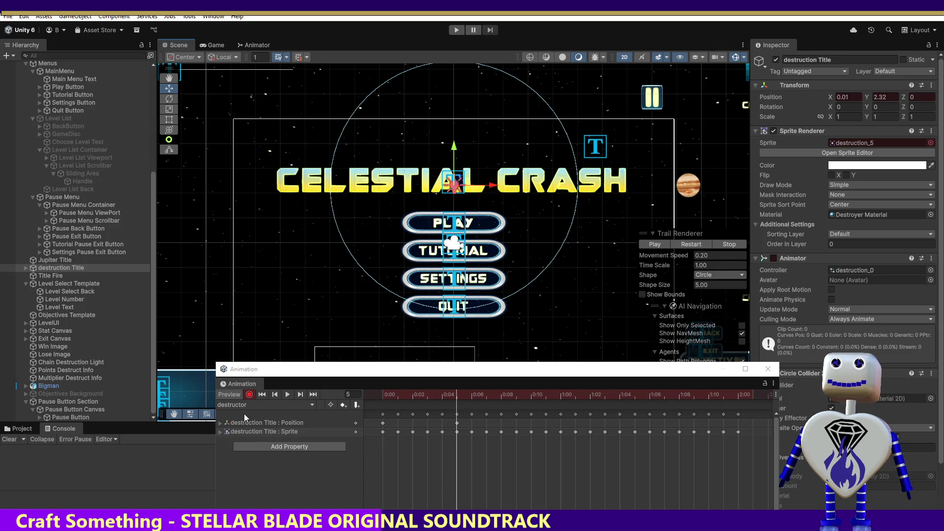
Preview the destructor animation, stop recording, and start a playtest.
click(287, 394)
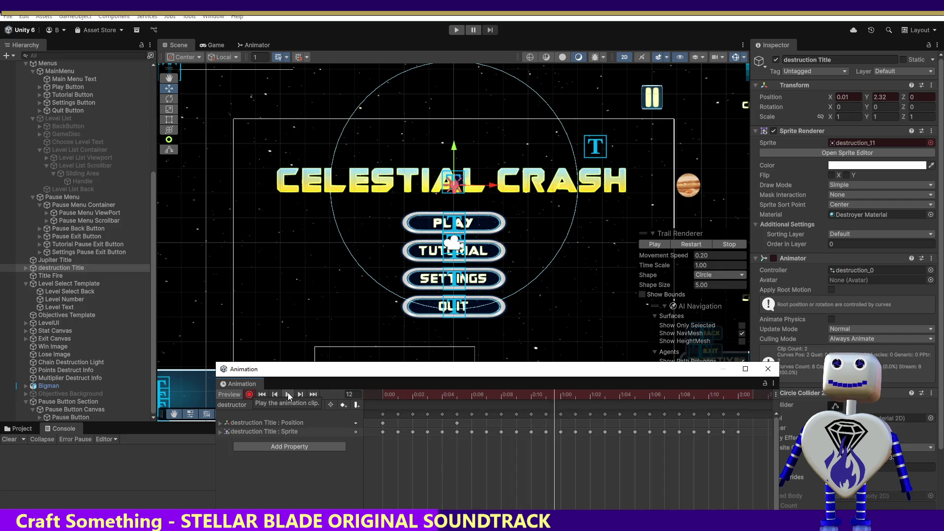
click(285, 394)
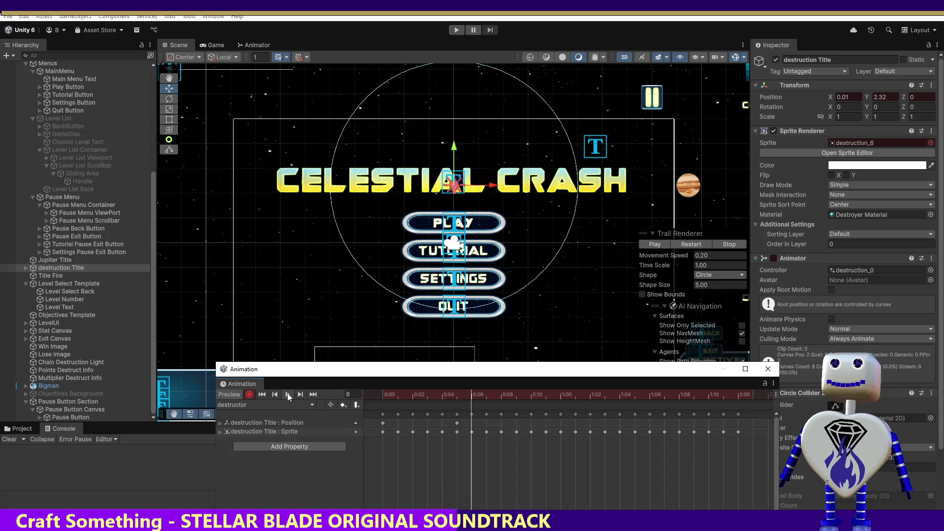
click(249, 395)
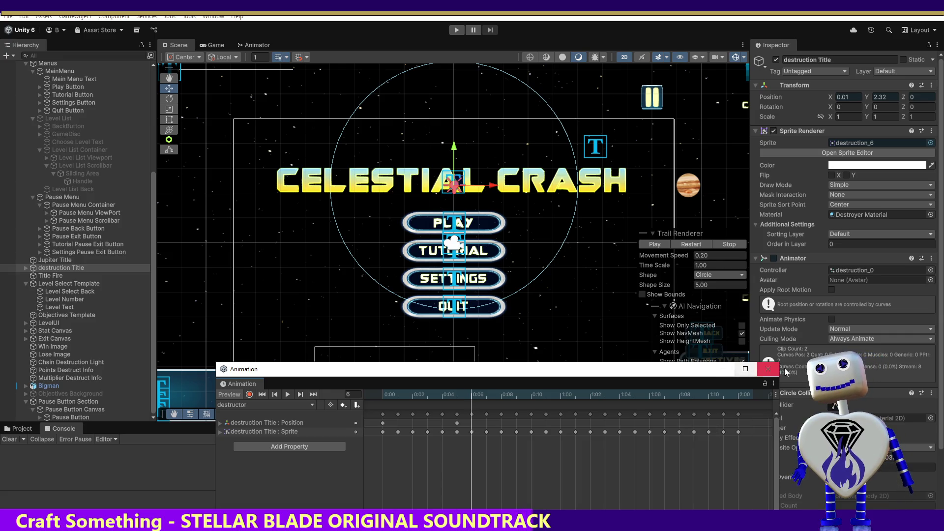
click(455, 31)
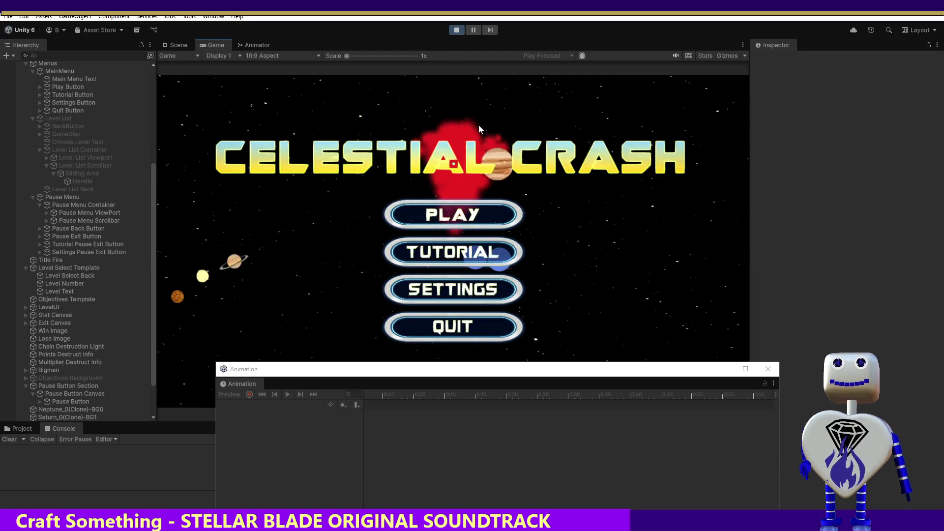
Stop the playtest and select the destructor state in the Animator graph.
click(456, 30)
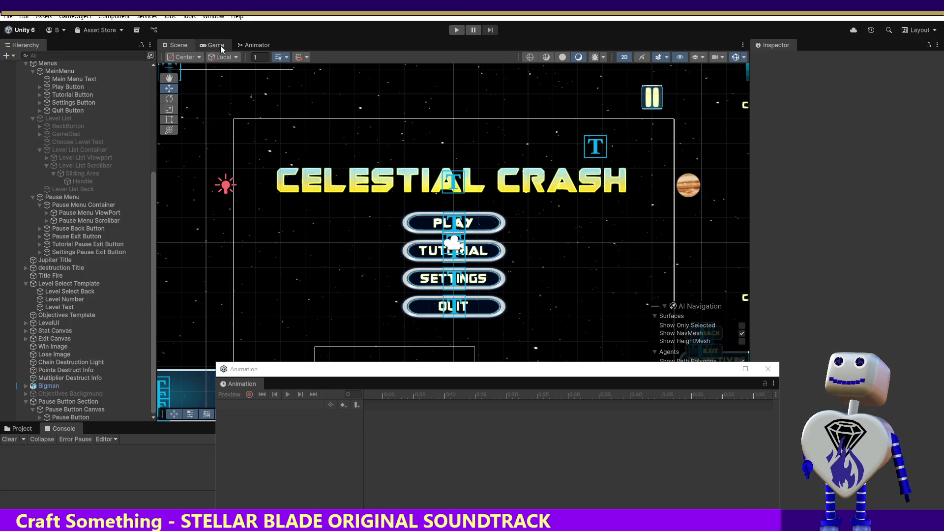
click(264, 44)
click(370, 204)
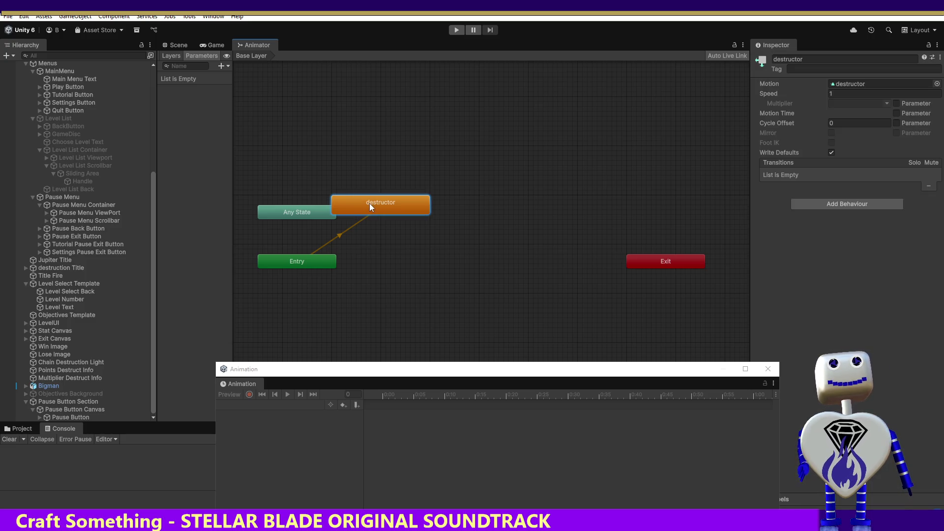
Turn off Loop Time on the Destructor clip so it plays only once.
double_click(370, 204)
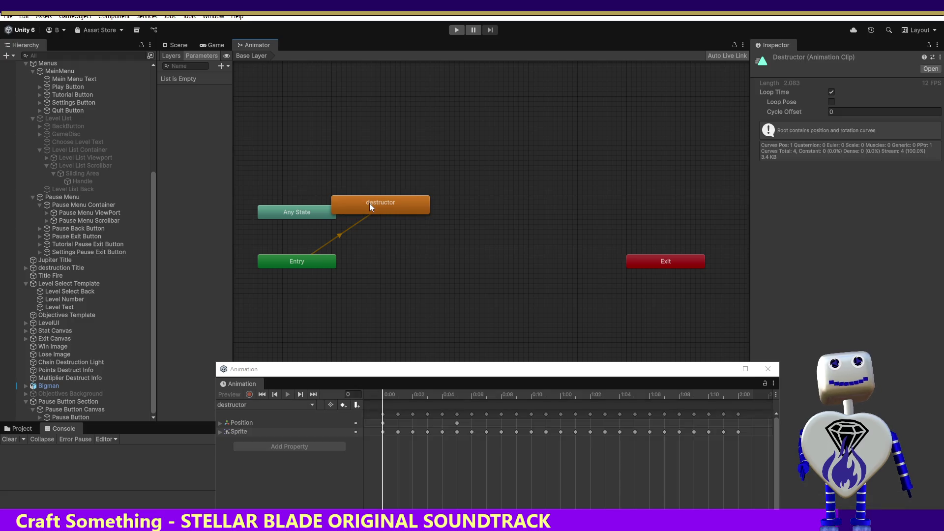
click(831, 93)
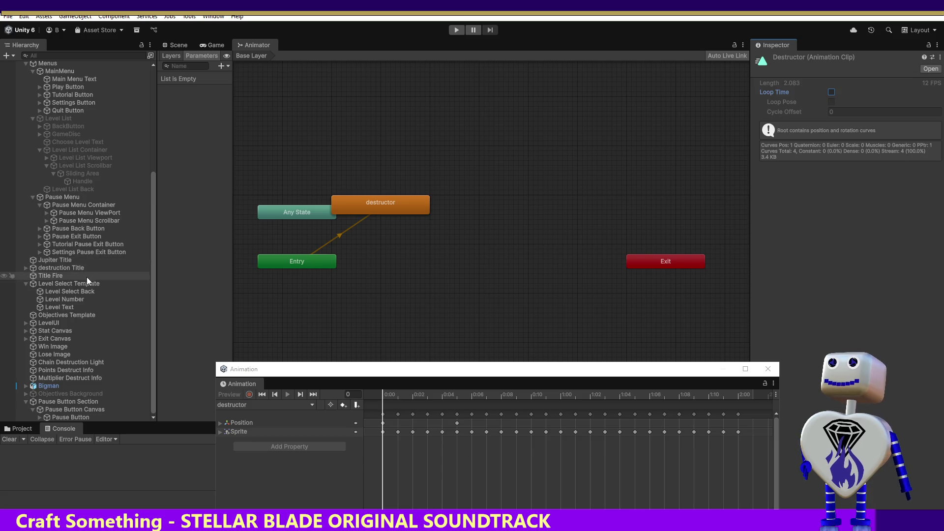
click(70, 268)
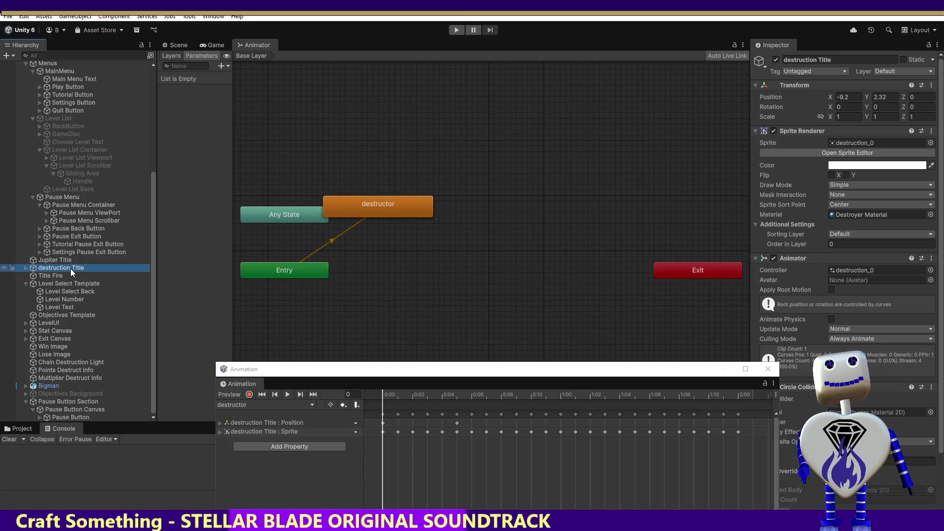
click(408, 207)
double_click(408, 205)
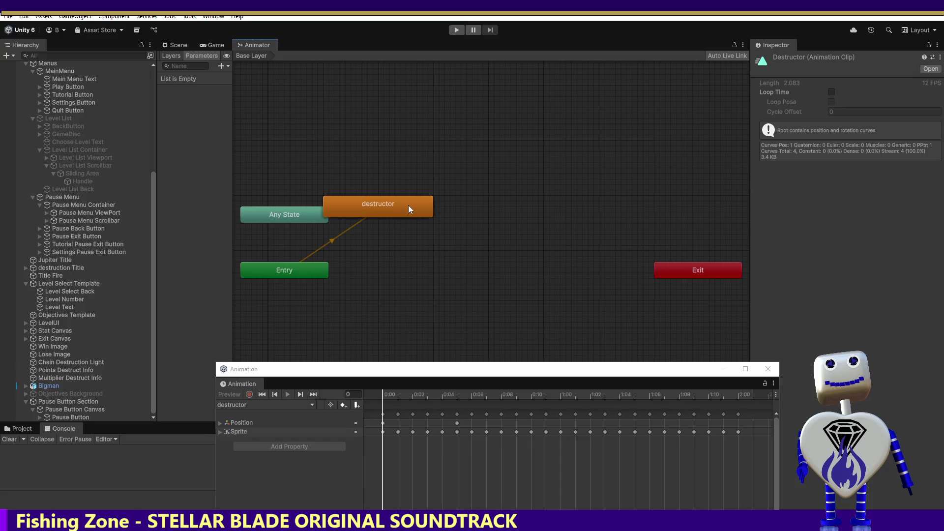
Turn off Loop Time on the Jupiter clip and playtest the main menu.
click(56, 260)
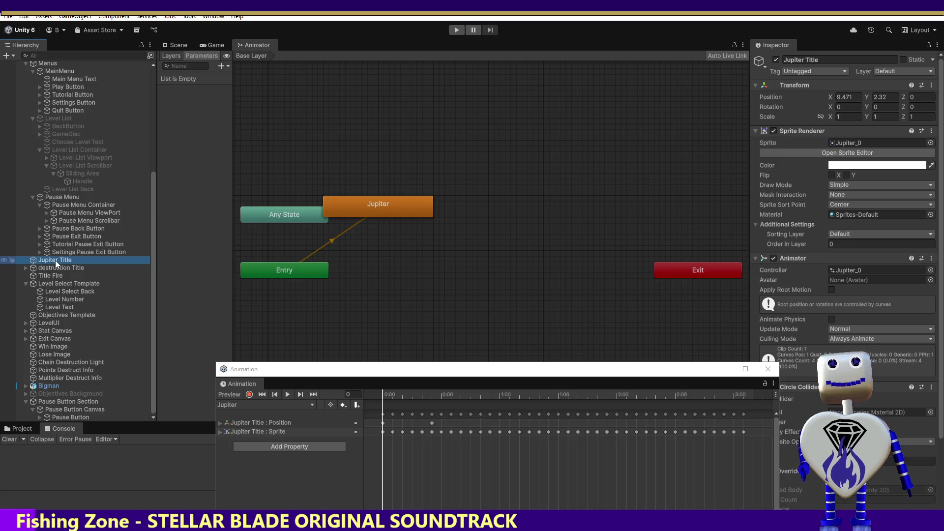
double_click(363, 212)
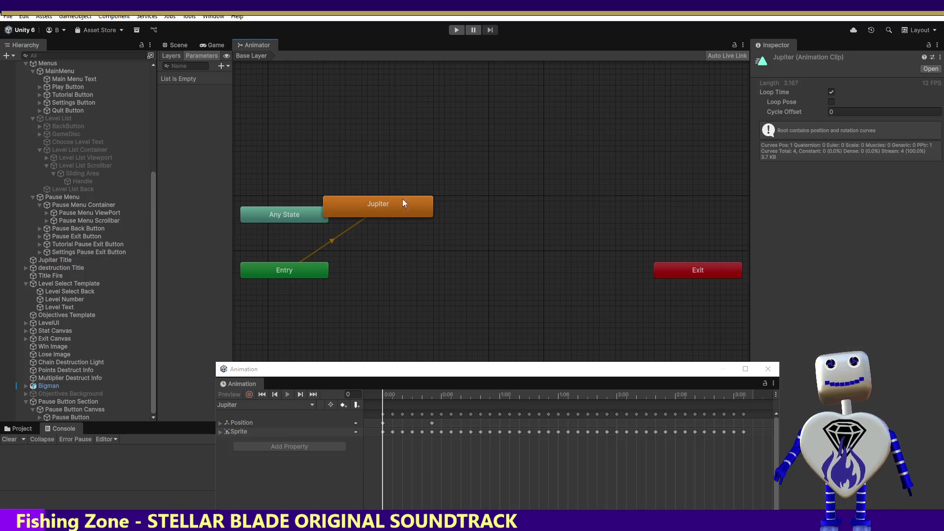
click(831, 92)
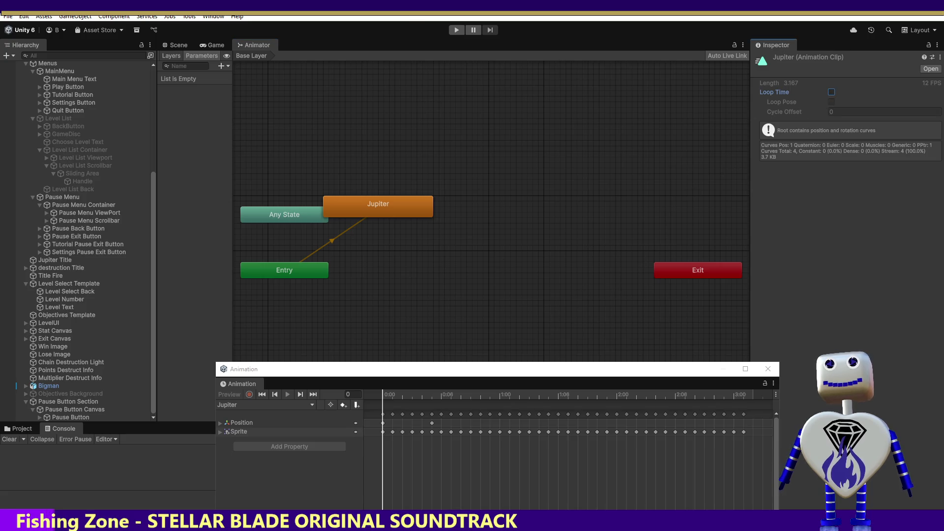
click(456, 30)
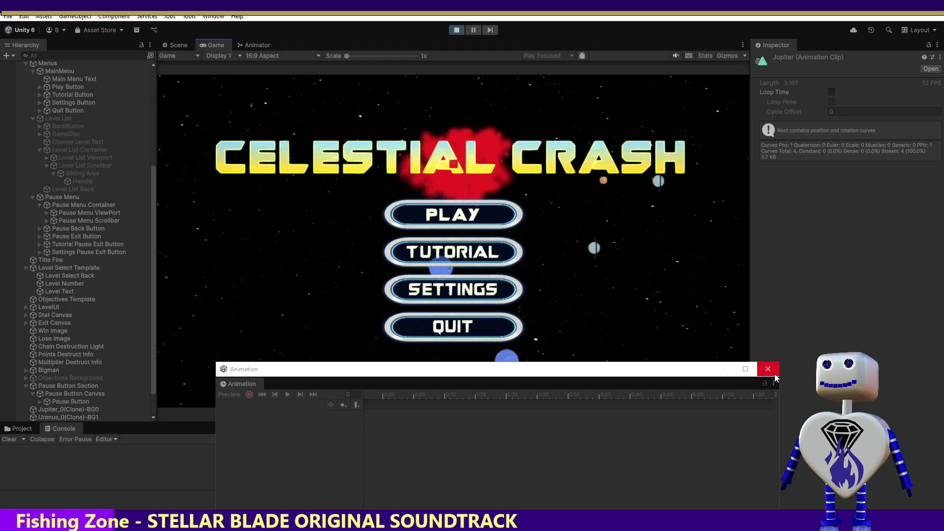
Move Jupiter Title's position key to 0:07 and destruction Title's to 0:08, then playtest.
click(456, 30)
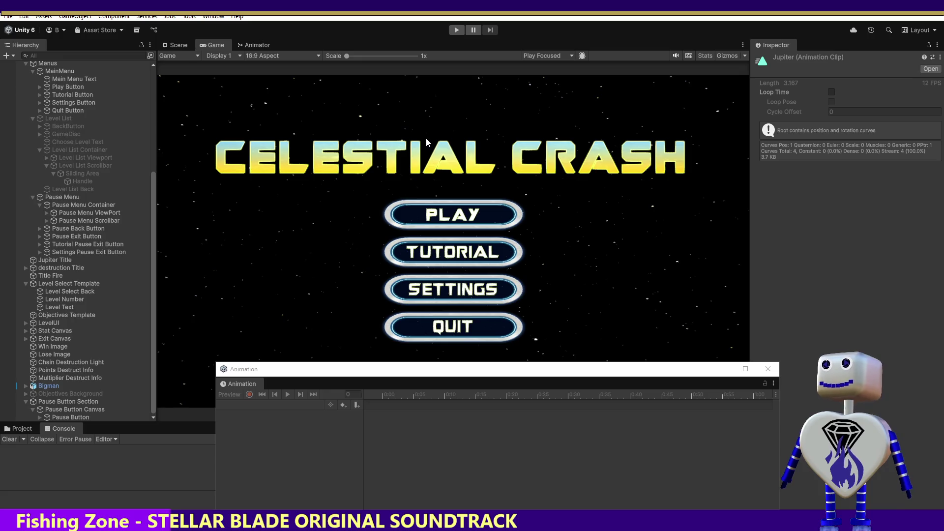
click(67, 263)
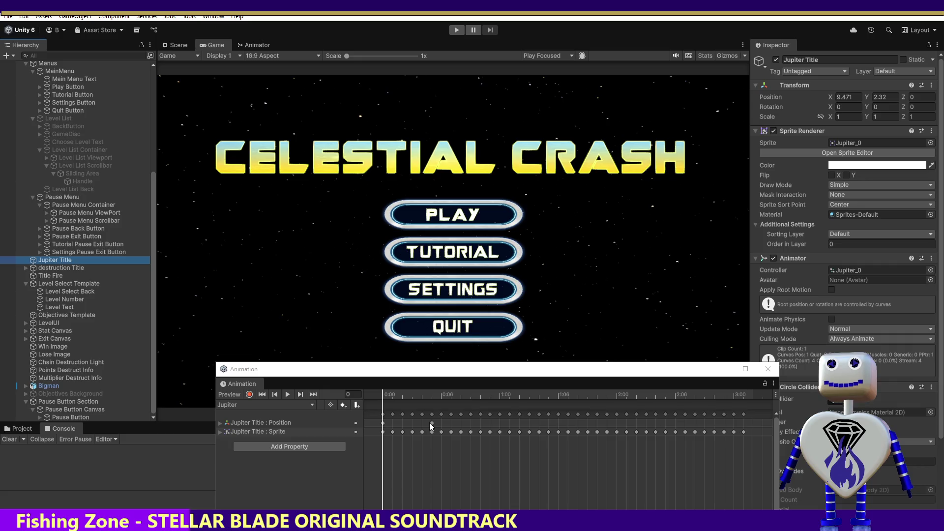
mouse_move(432, 426)
mouse_down()
mouse_move(474, 425)
mouse_move(454, 425)
mouse_move(462, 424)
mouse_up()
click(71, 267)
drag(457, 426, 501, 430)
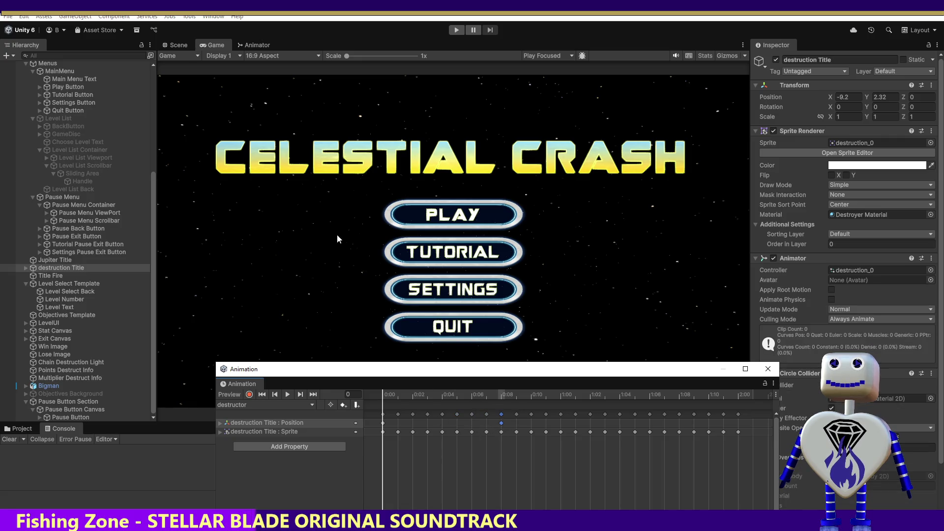
click(457, 30)
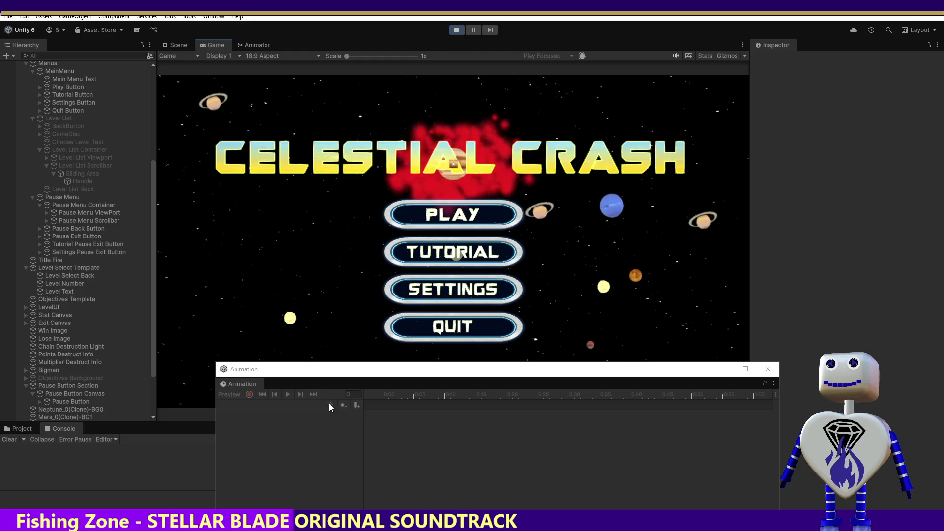
Push Jupiter Title's position key to 1:00 and destruction Title's to 0:10, then playtest again.
click(456, 30)
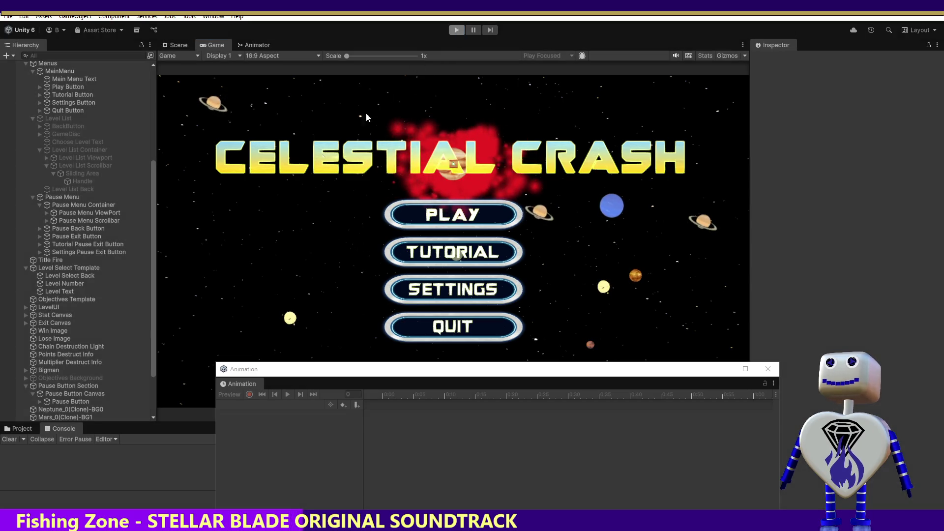
click(55, 261)
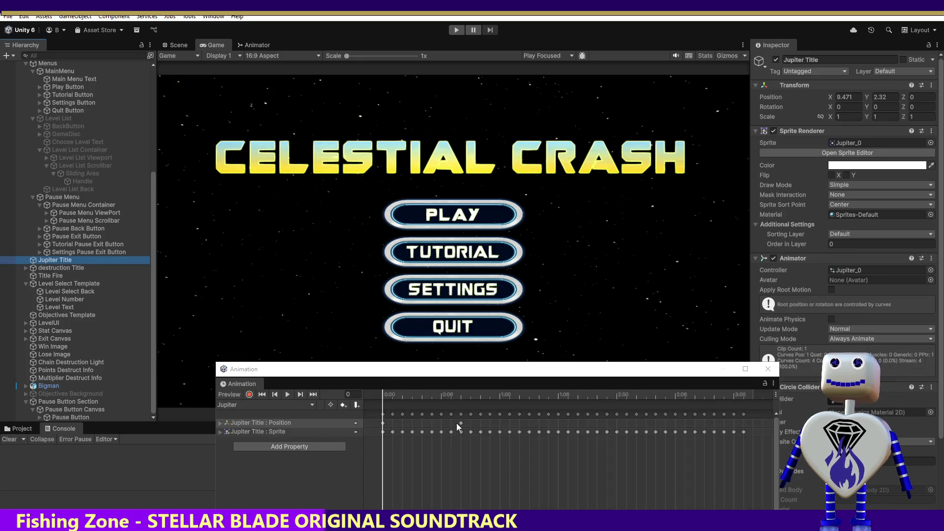
click(462, 423)
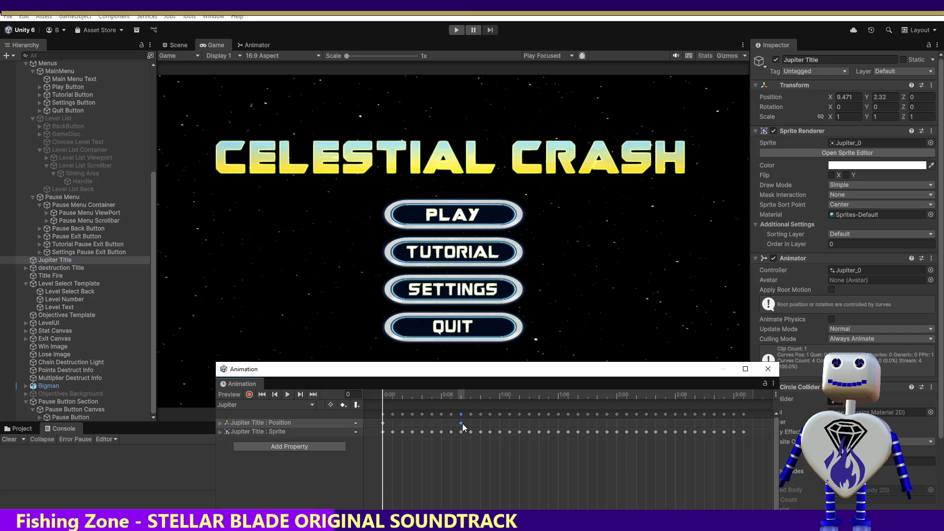
drag(498, 423, 497, 423)
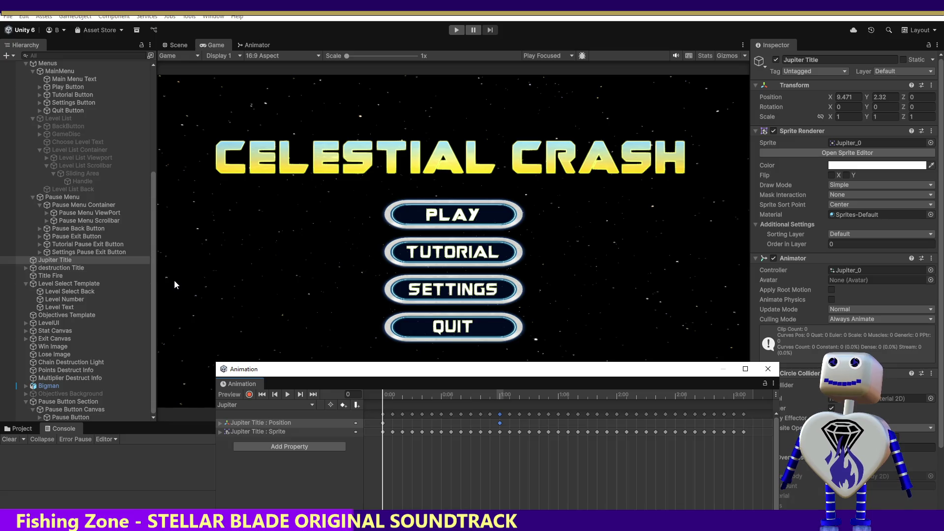
click(78, 267)
drag(501, 424, 531, 429)
click(456, 30)
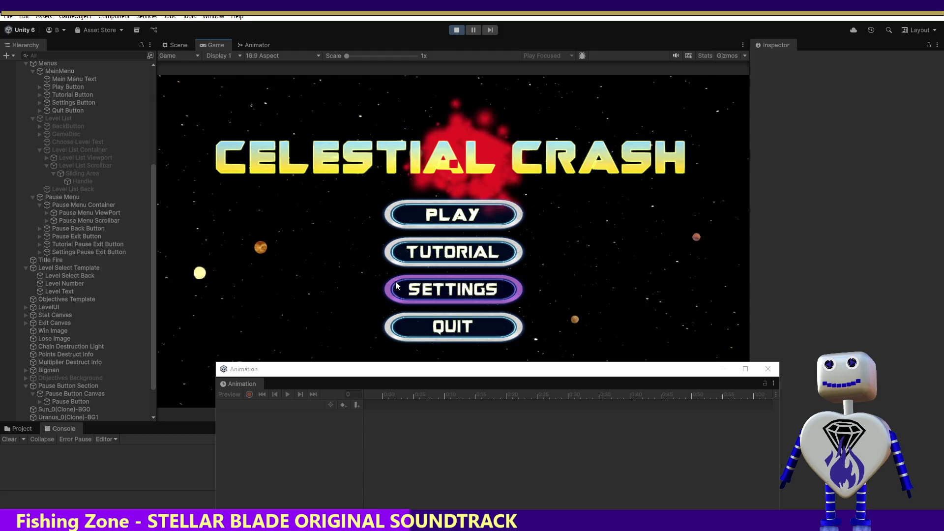
Restart the main-menu playtest several times to watch the titles collide, then stop.
click(457, 30)
click(456, 30)
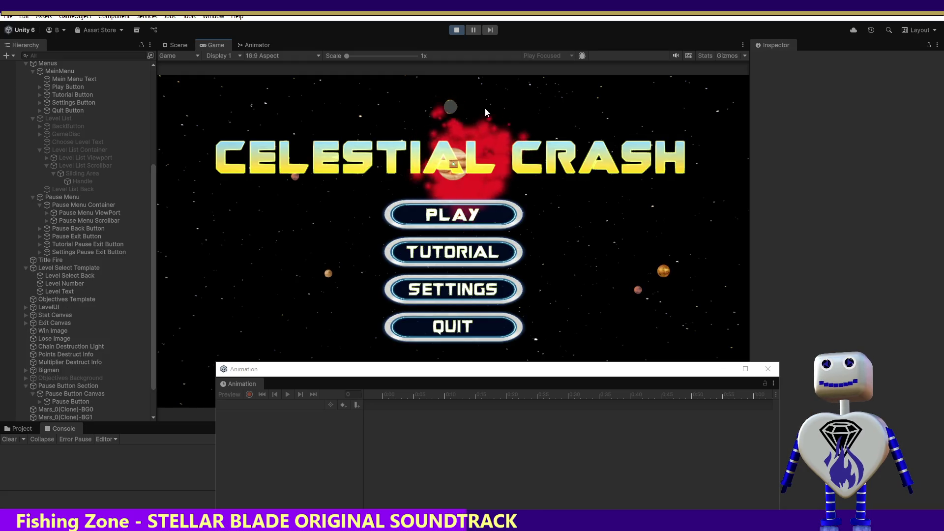
click(454, 31)
click(454, 31)
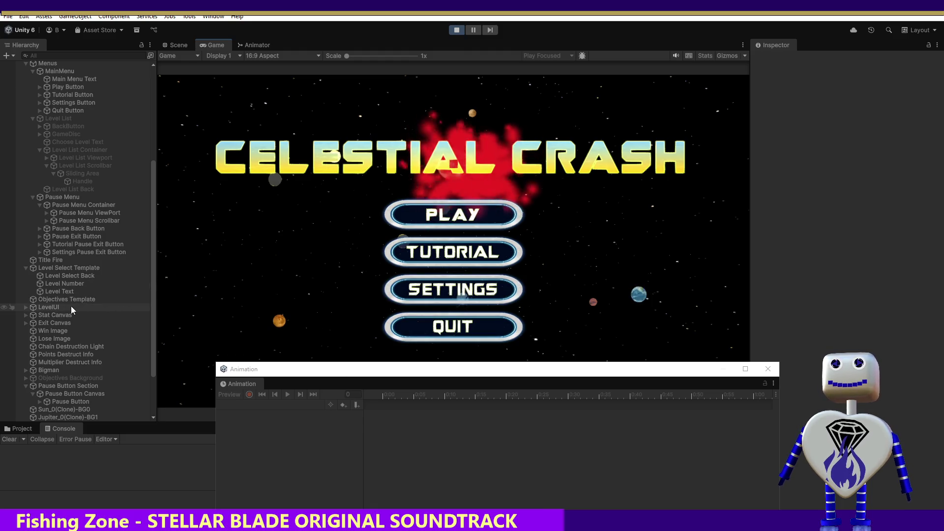
click(455, 30)
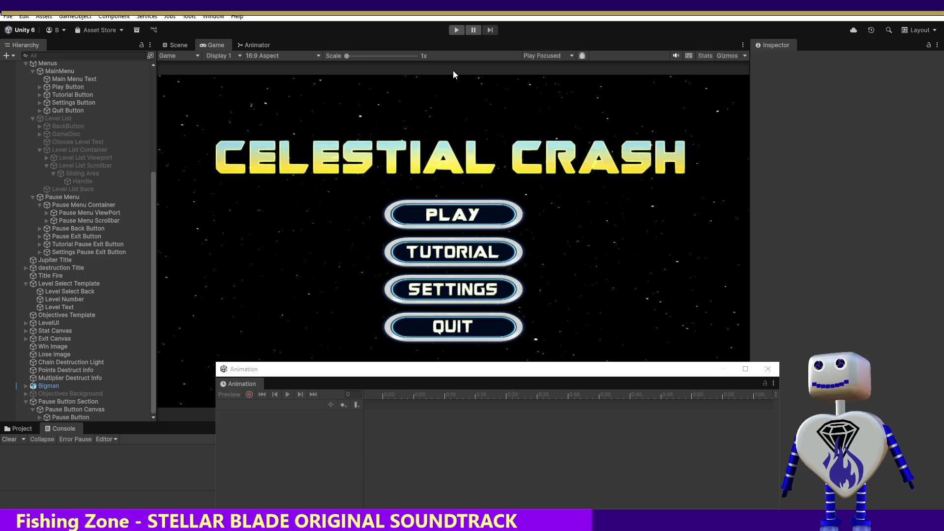
Search MainController.cs for Chain Destruction Light and select titleCelestialBodyCollider on line 414.
key(alt+Tab)
key(ctrl+f)
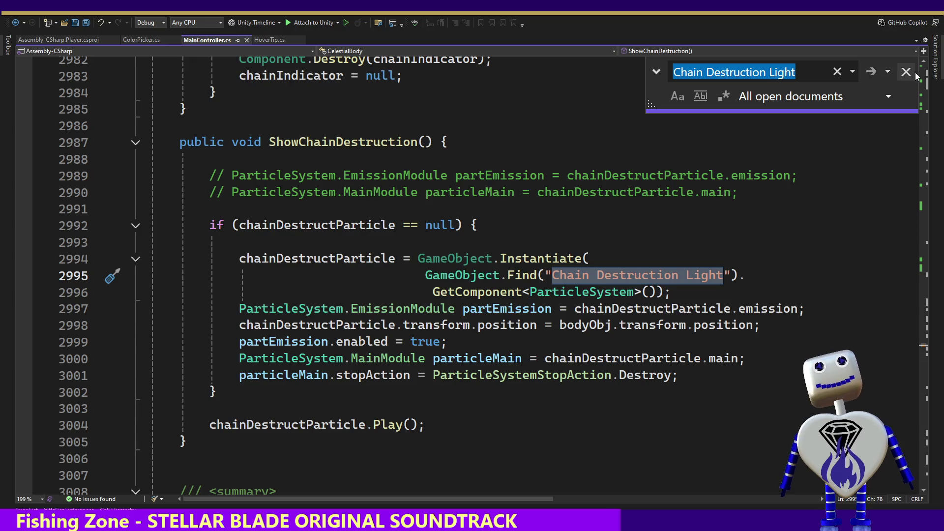
mouse_move(927, 347)
mouse_down()
mouse_move(917, 94)
mouse_move(914, 106)
mouse_up()
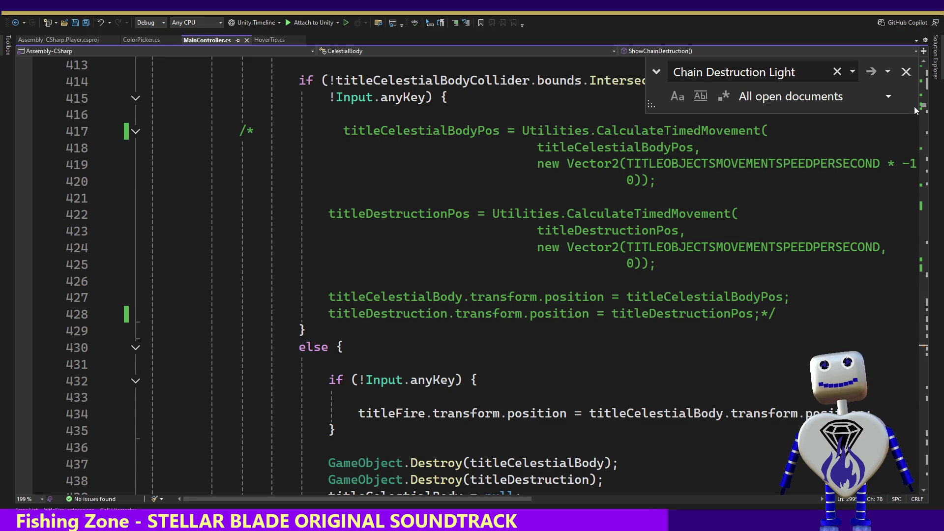
drag(913, 106, 915, 105)
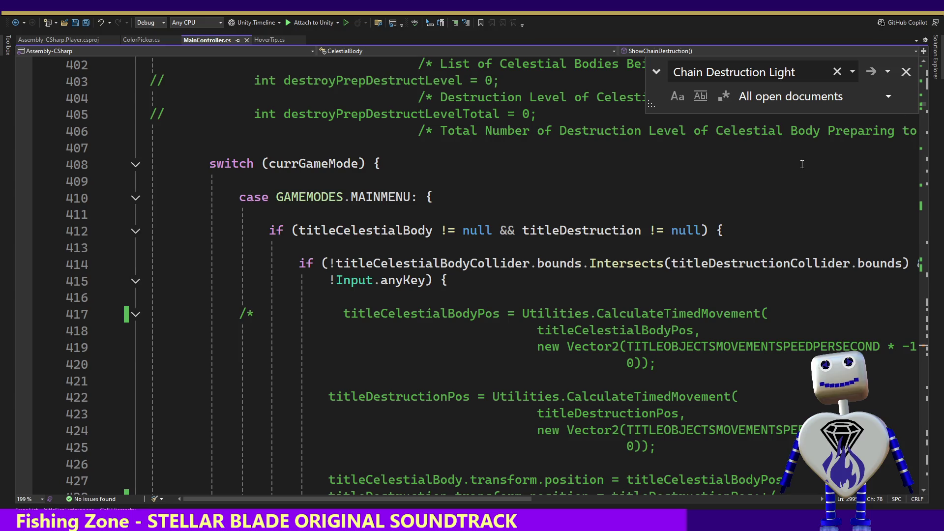
click(451, 264)
double_click(451, 264)
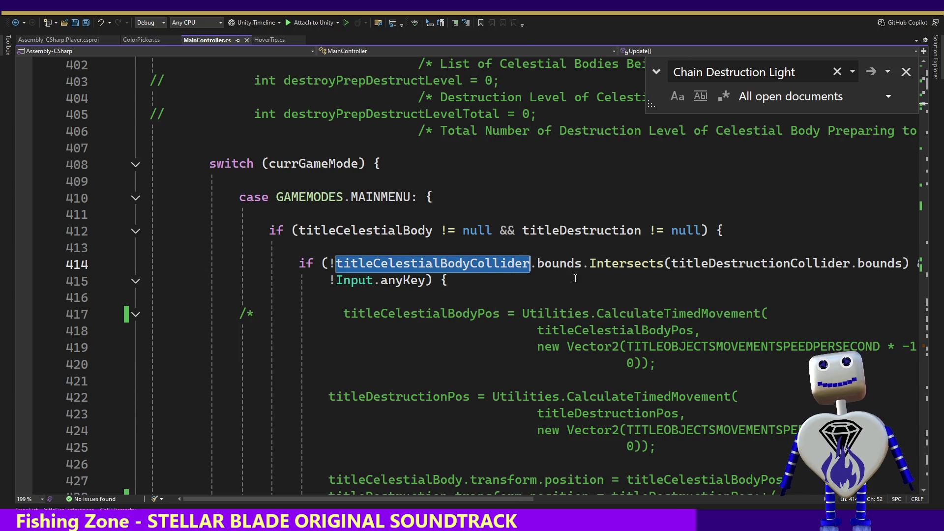
Inspect the code around the Intersects check, moving up to the game-mode switch on line 408.
mouse_move(377, 282)
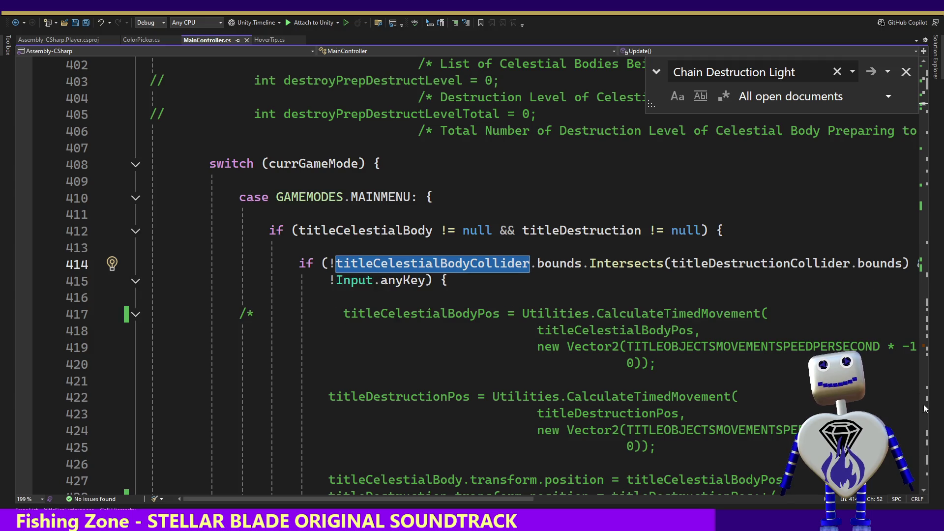
click(923, 491)
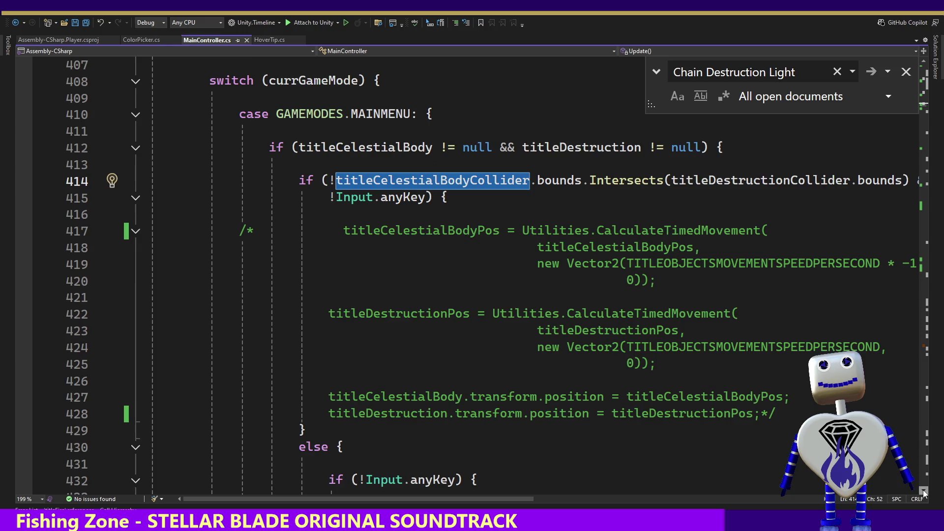
click(923, 493)
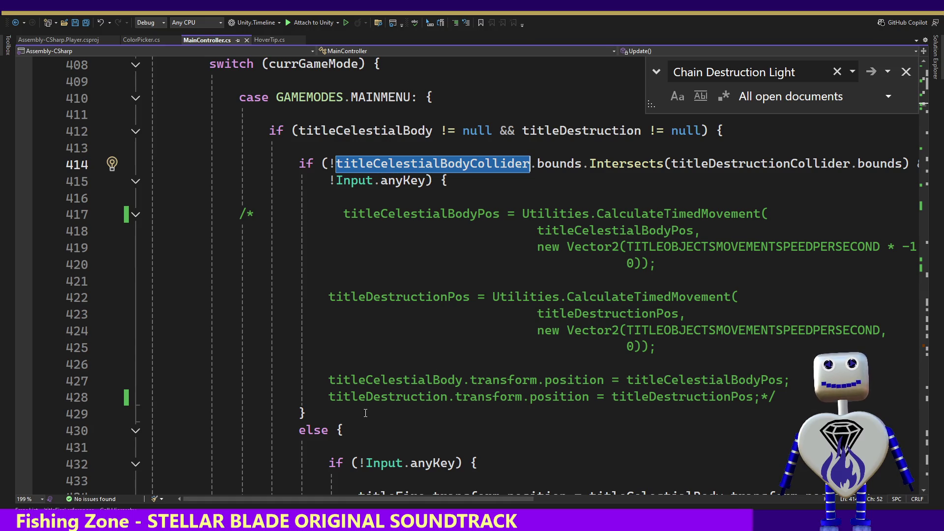
scroll(923, 492, down, 1)
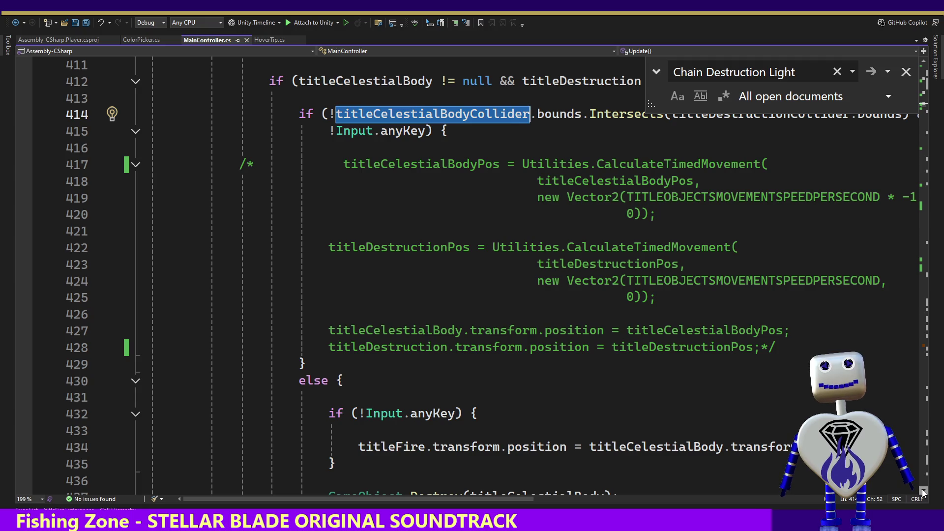
click(923, 492)
click(923, 492)
click(923, 492)
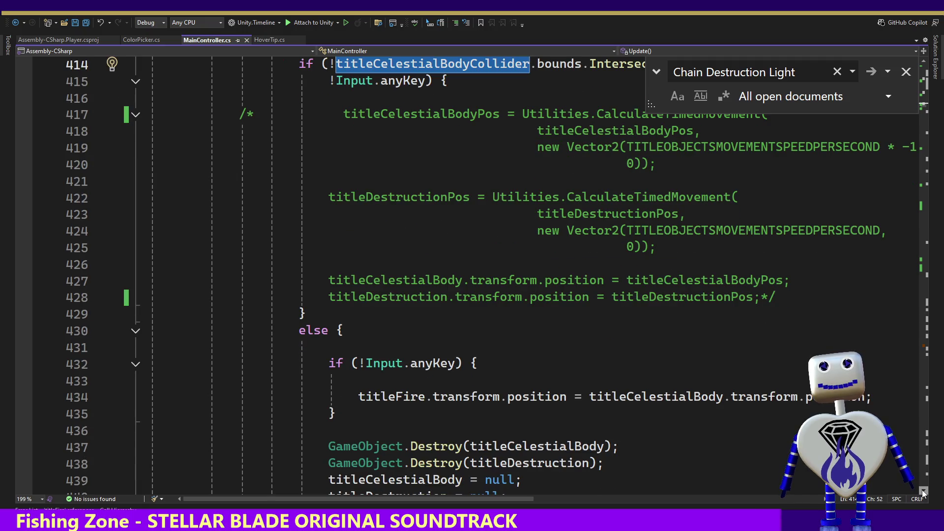
click(523, 64)
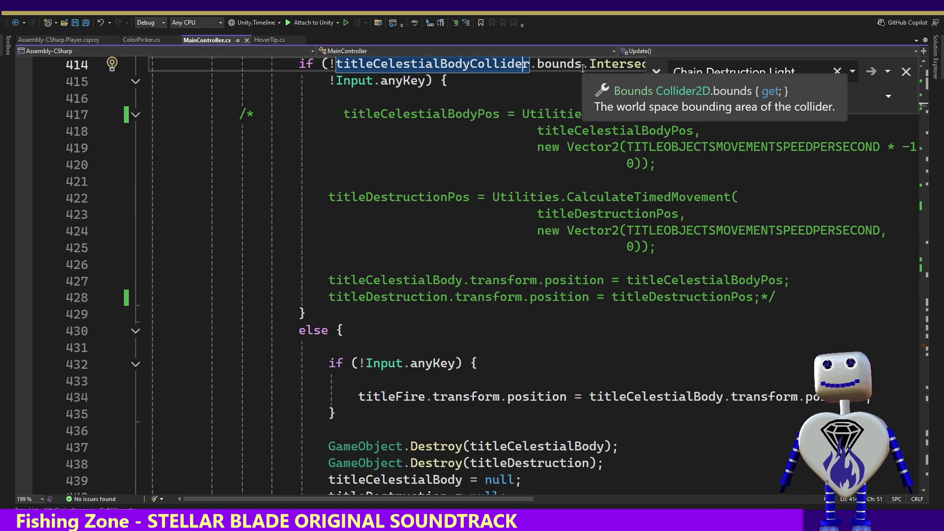
key(Up)
key(Up)
key(Up)
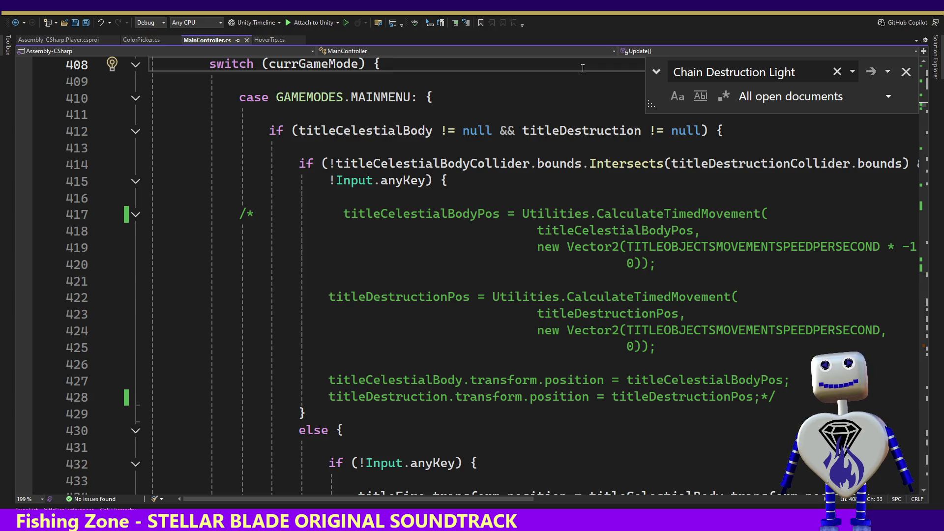
key(alt+Tab)
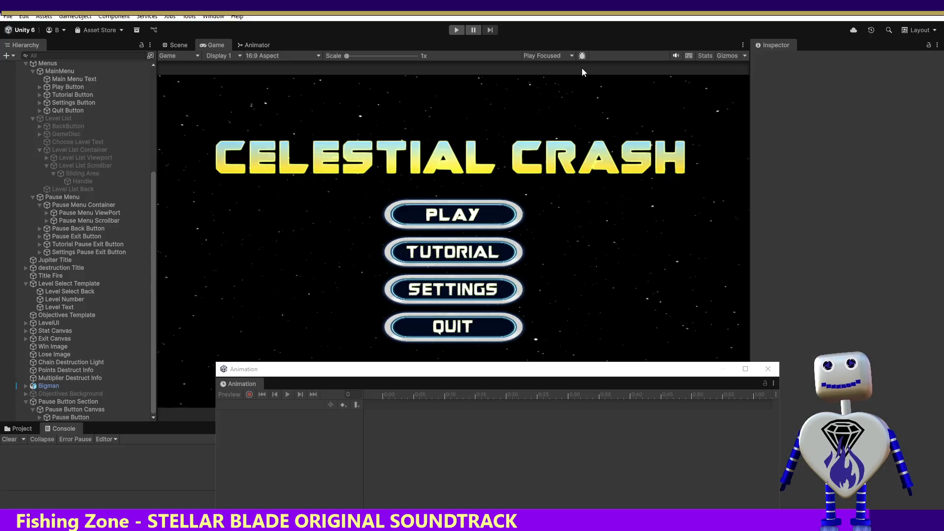
Start a new playtest and select destruction Title in the Hierarchy while it runs.
click(456, 30)
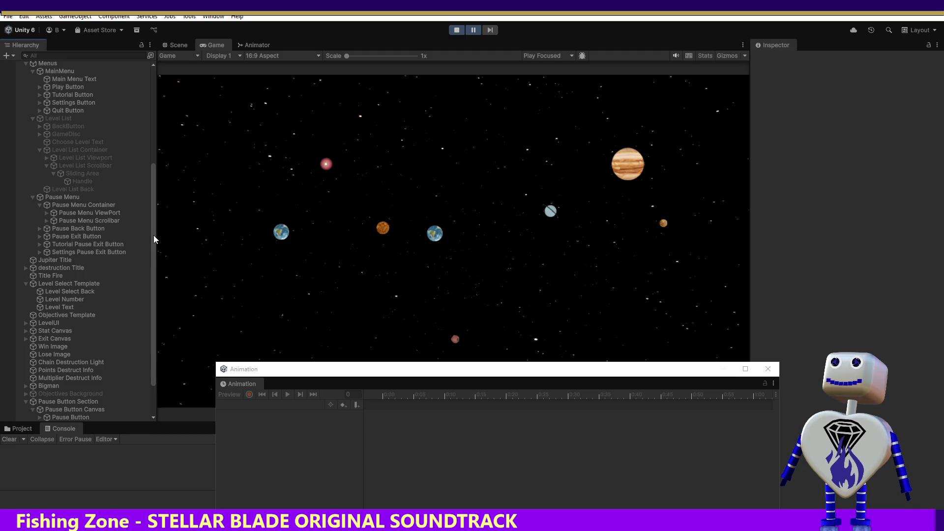
drag(153, 235, 151, 243)
click(42, 255)
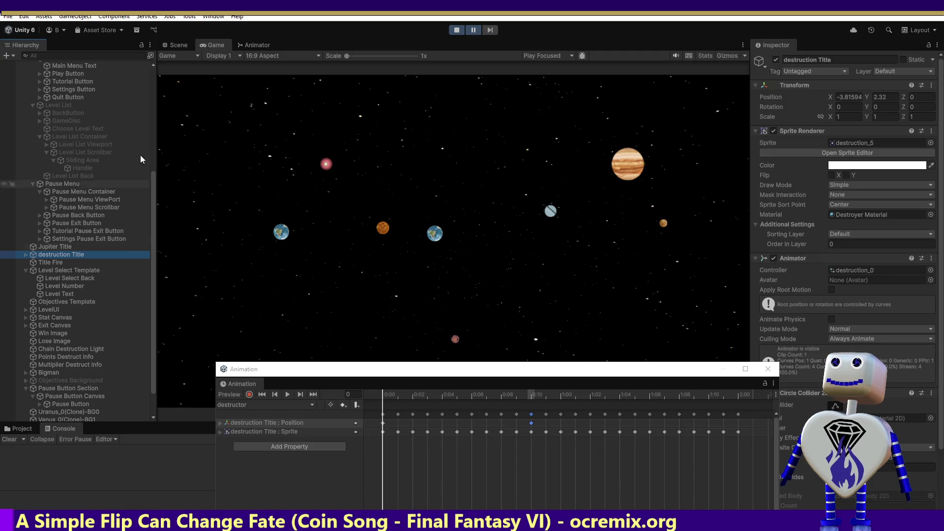
Switch to the Scene view of the running game and slide the Animation panel further left.
click(175, 45)
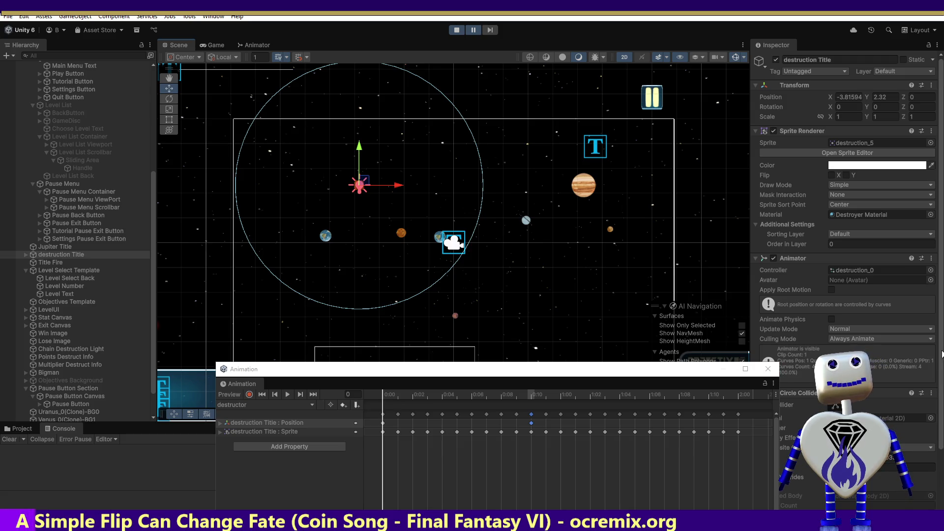
scroll(846, 196, down, 1)
scroll(846, 226, down, 3)
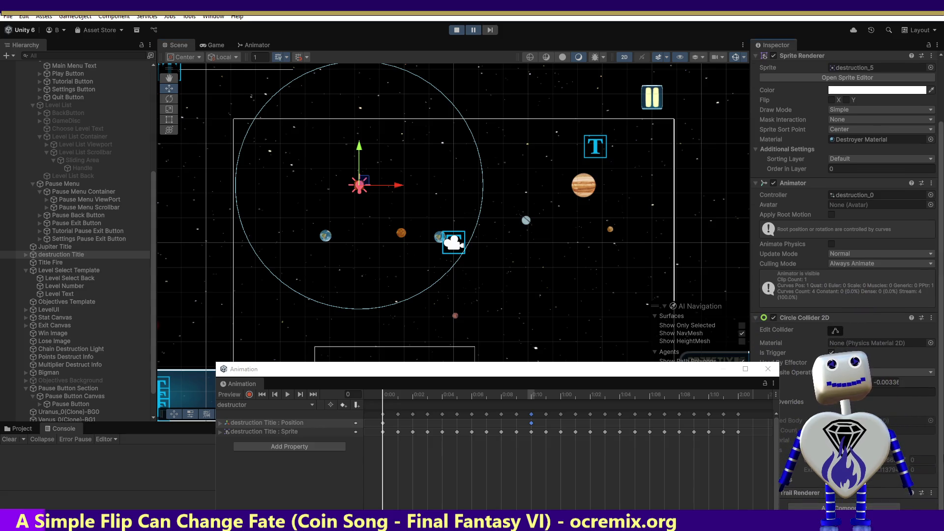
drag(600, 369, 480, 370)
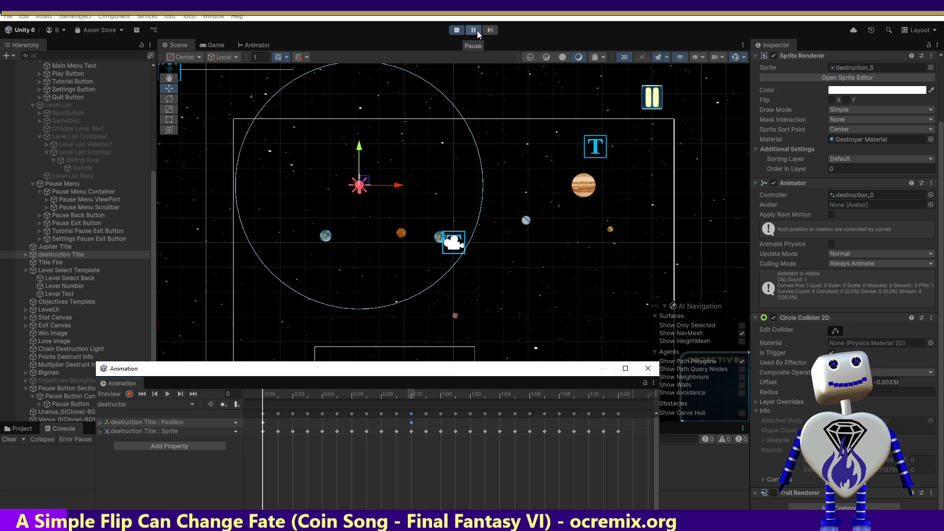
Pause and step the game frame by frame, resume to the title menu, then stop playtesting.
click(472, 31)
click(781, 421)
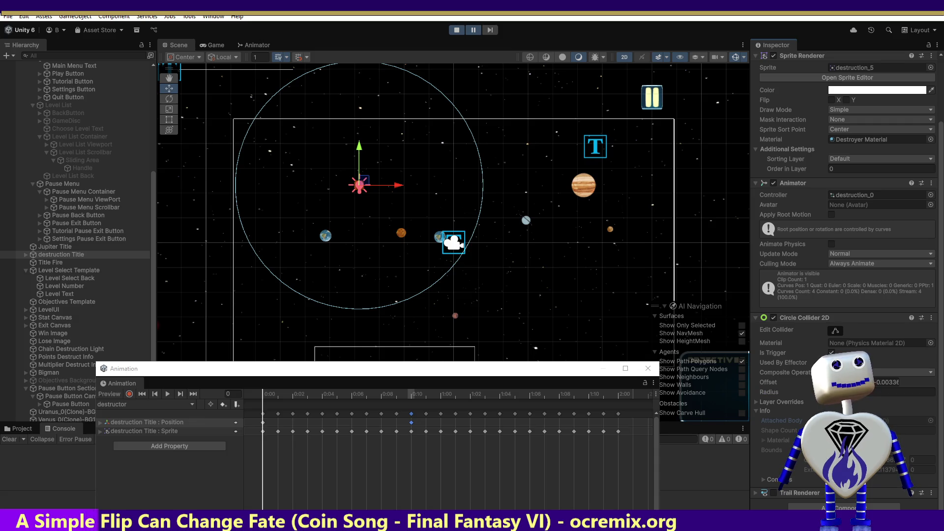
click(473, 30)
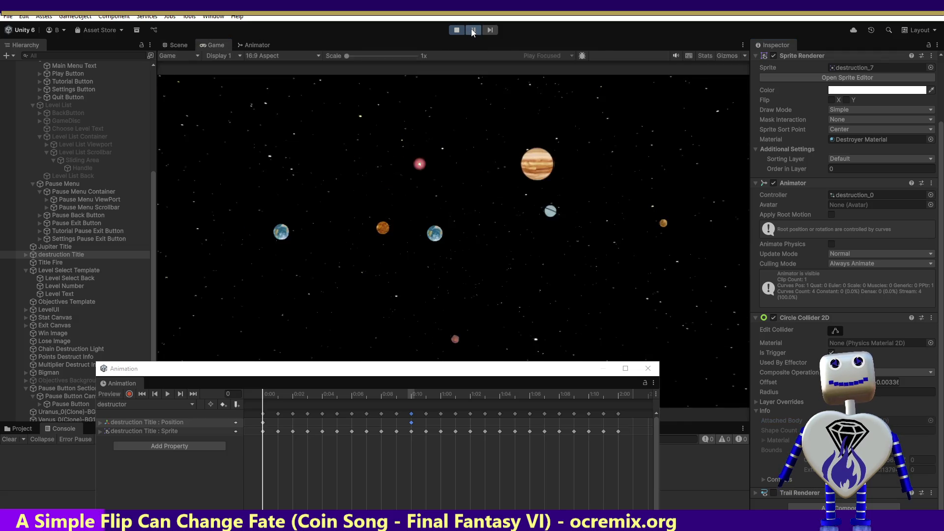
click(473, 31)
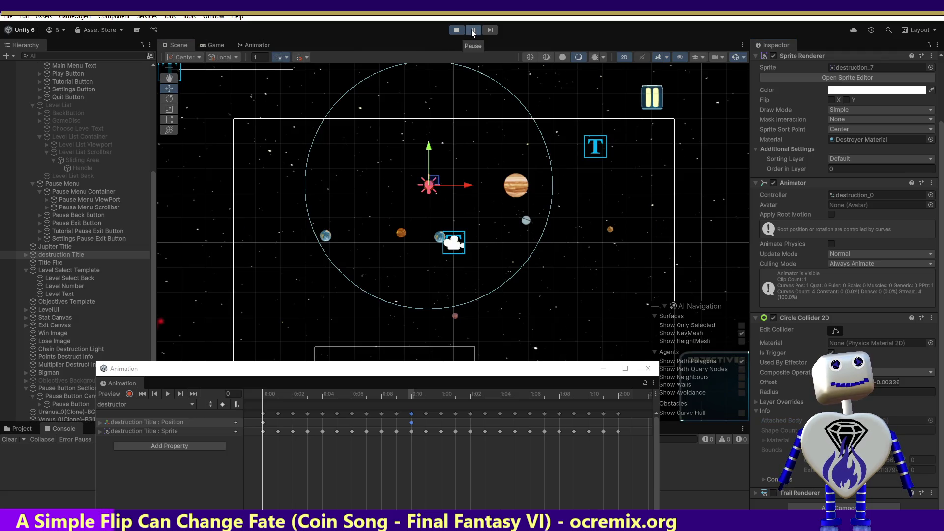
click(470, 31)
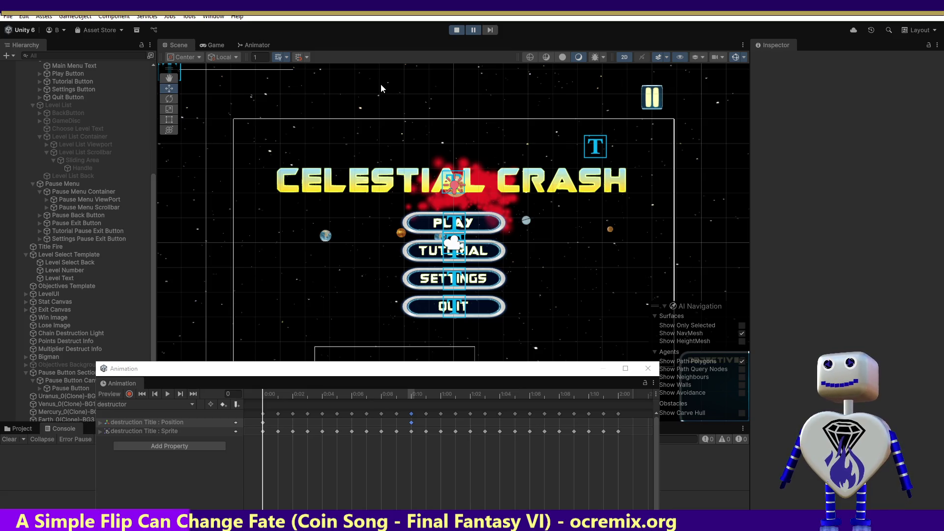
click(459, 32)
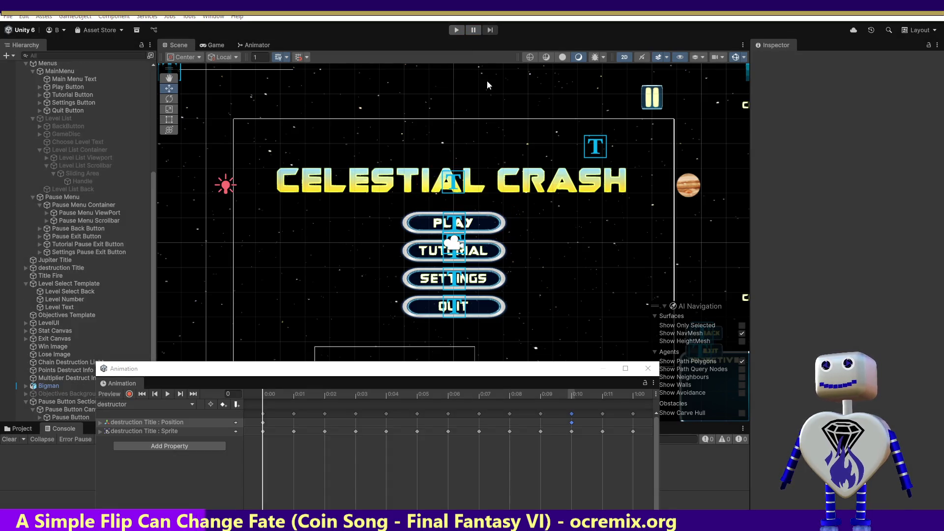
key(alt+Tab)
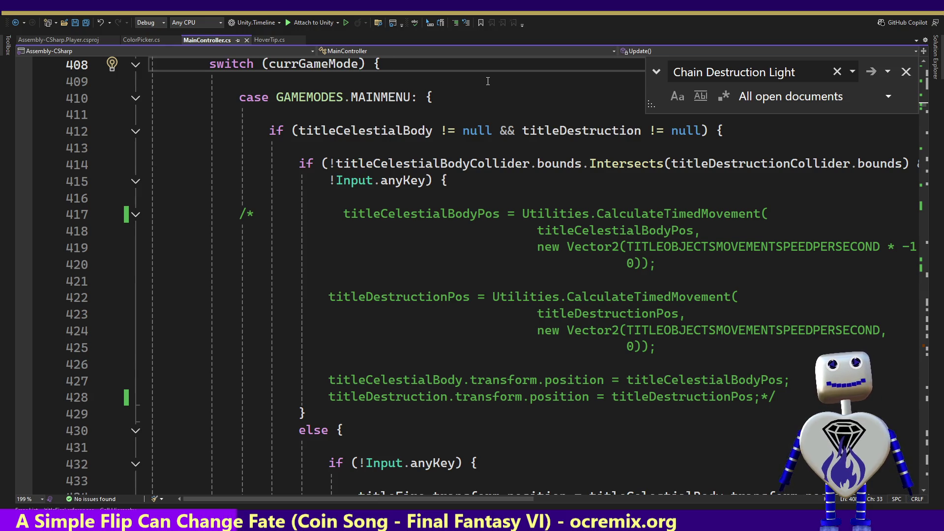
Add Debug.Log("MOVING") on line 416 inside the title-moving branch.
mouse_move(736, 165)
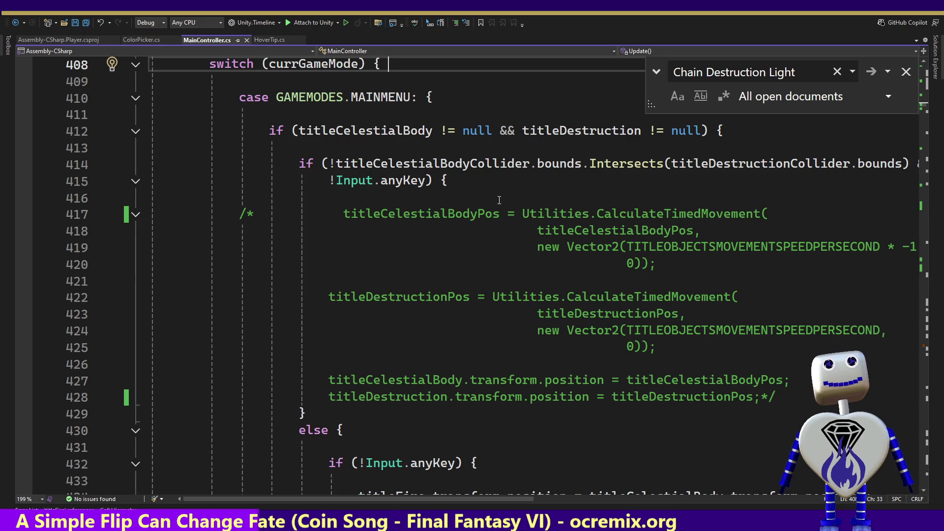
click(315, 193)
text(De)
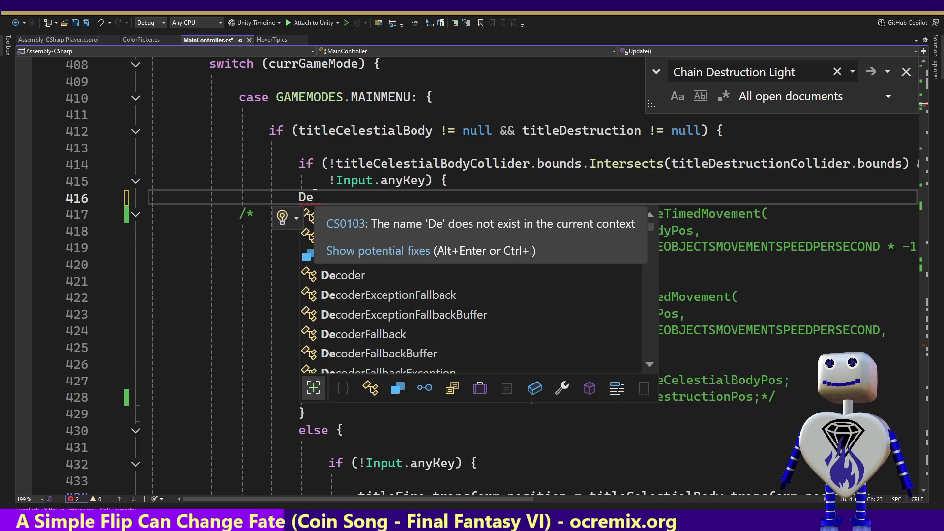
key(Escape)
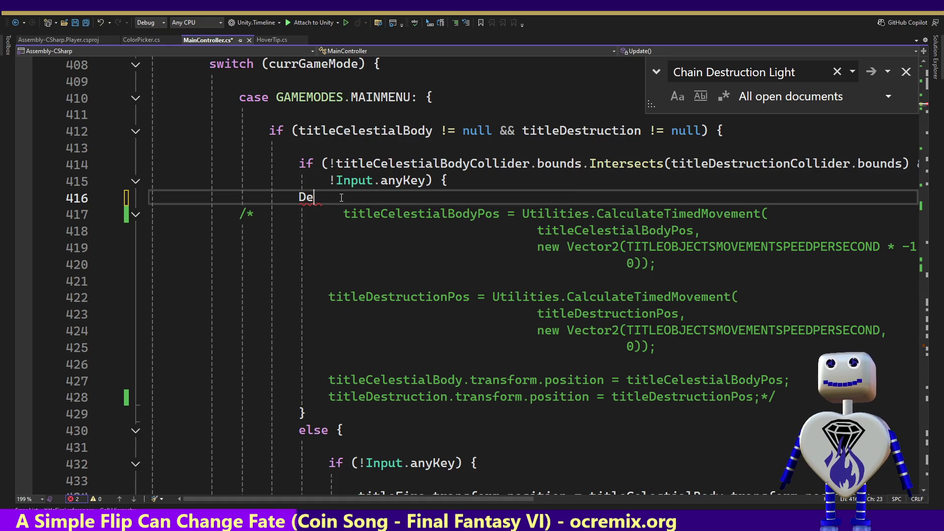
text(bug.)
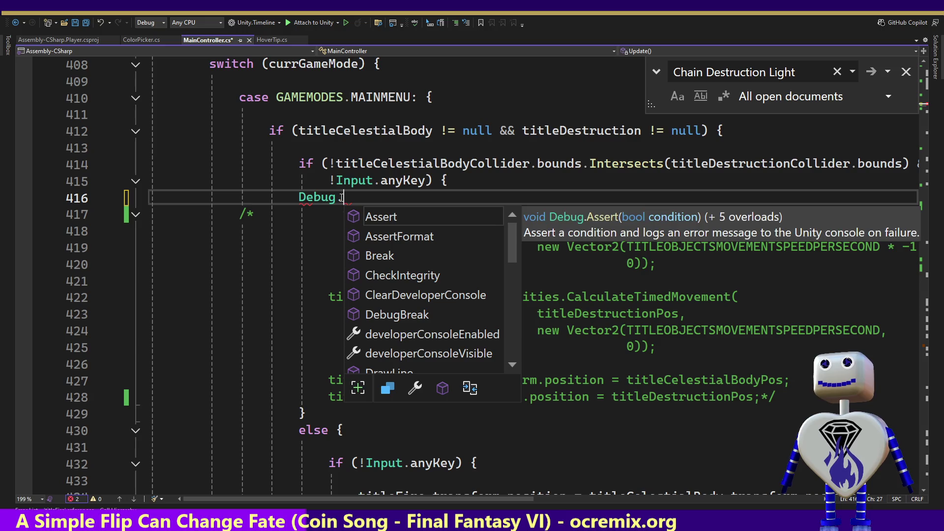
text(Log();)
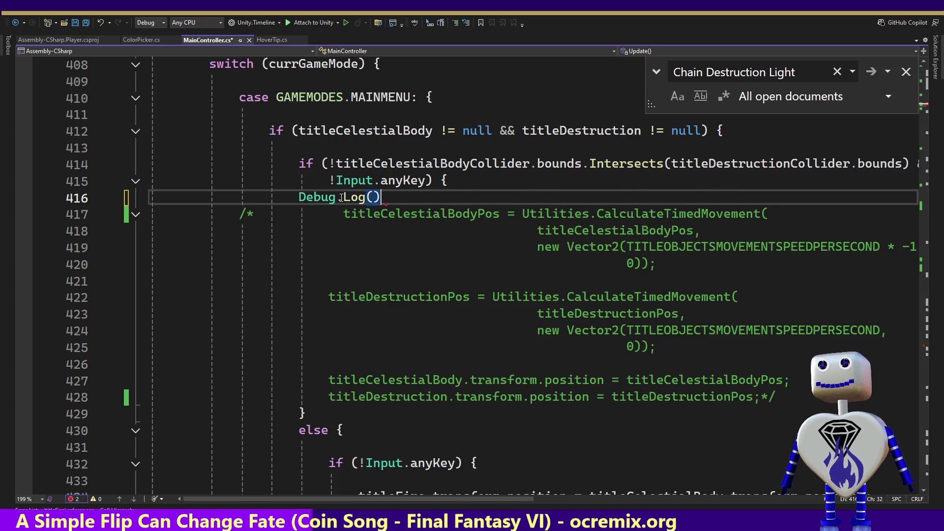
key(Left)
key(Left)
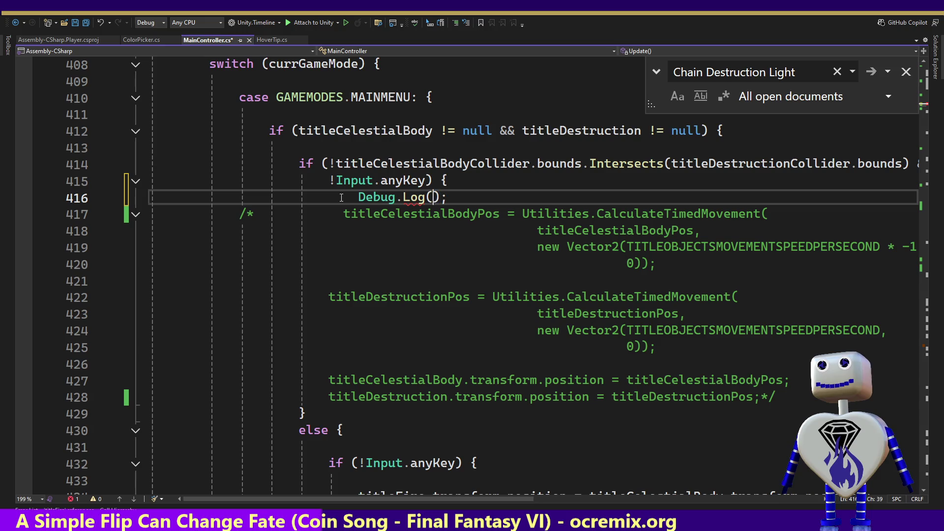
text("MOVIN)
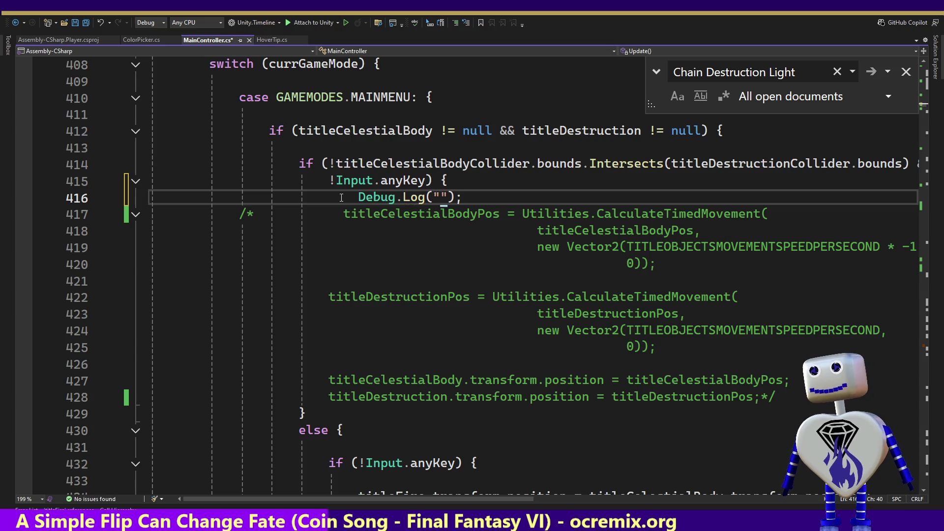
text(G)
key(Right)
key(Right)
key(Right)
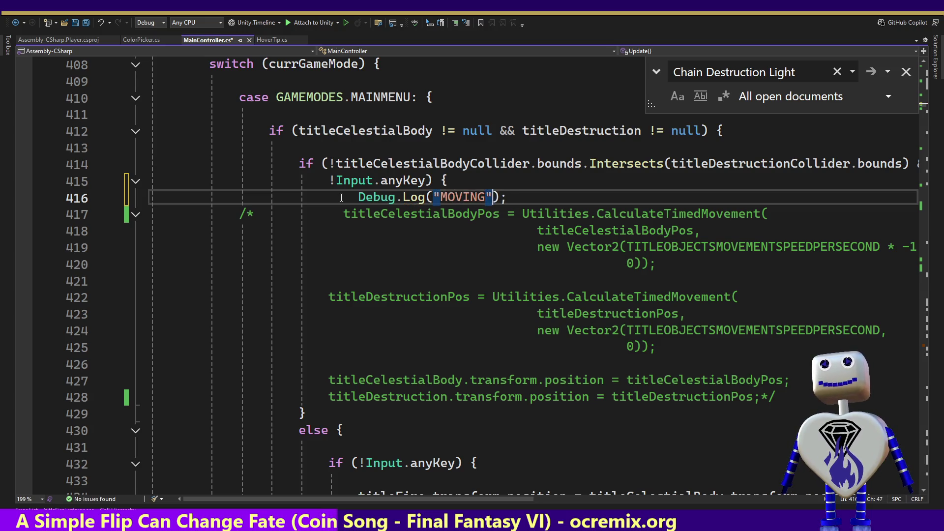
Copy the log line into the else branch as Debug.Log("COLISION") and save the script.
key(shift+Up)
key(ctrl+c)
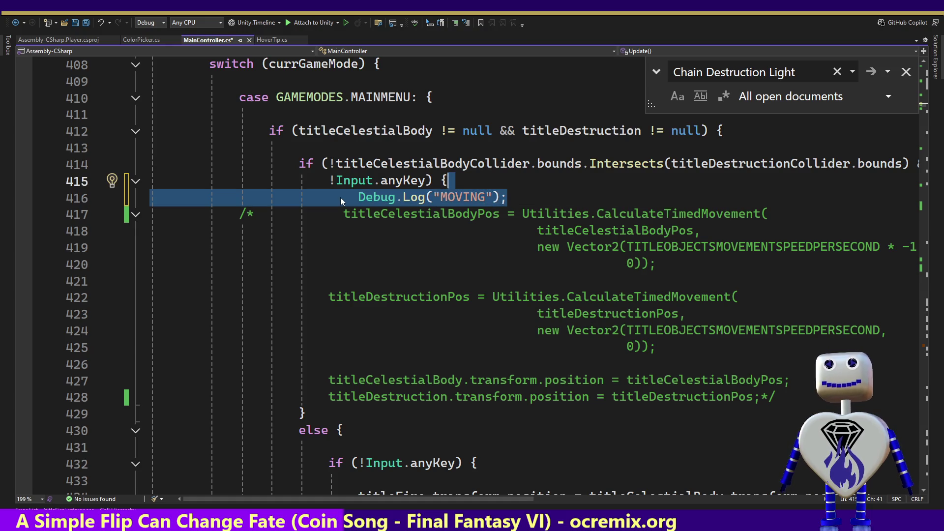
key(Down)
key(Down)
key(Down)
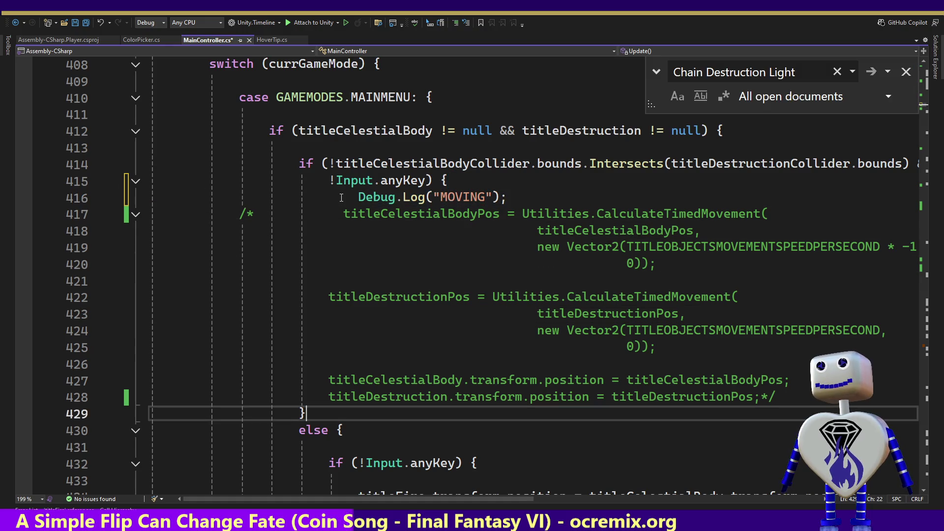
key(ctrl+v)
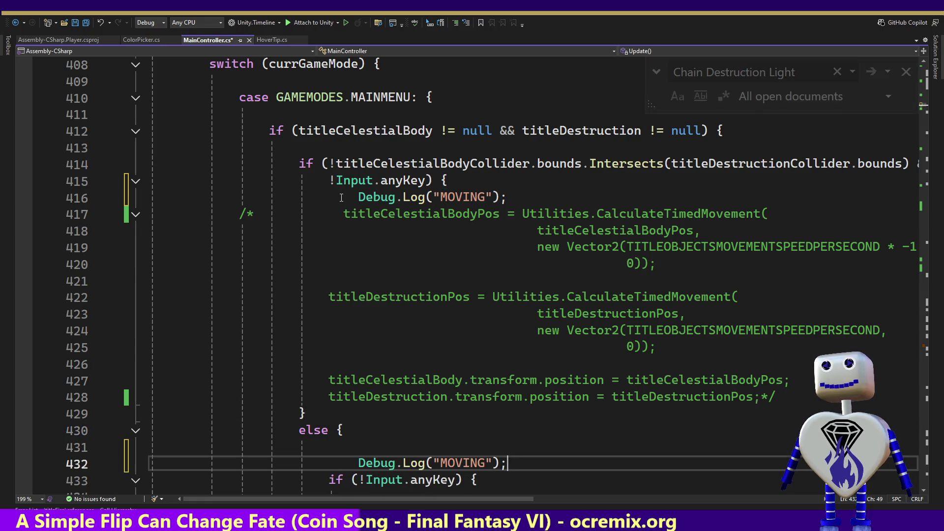
key(Left)
key(Left)
key(Left)
key(BackSpace)
key(BackSpace)
key(BackSpace)
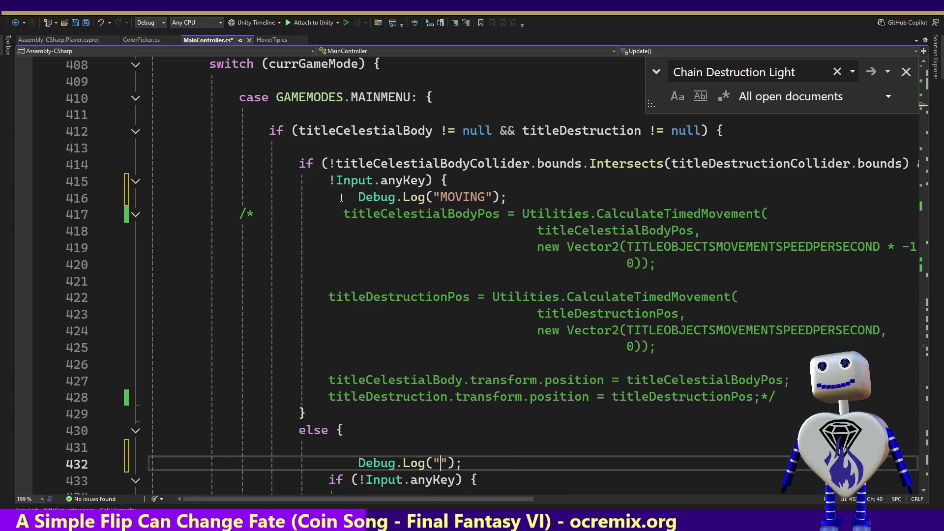
text(COLLISION)
key(Left)
key(Left)
key(Left)
key(BackSpace)
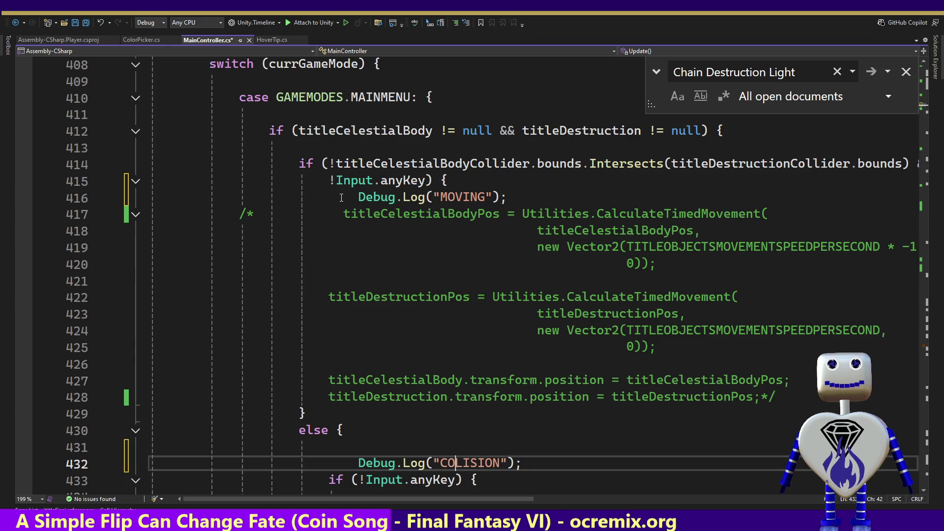
key(ctrl+s)
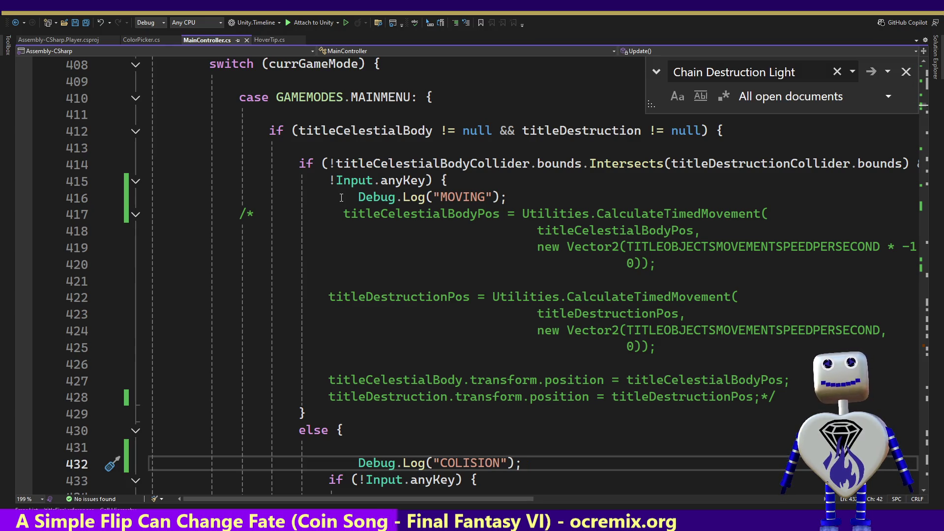
key(alt+Tab)
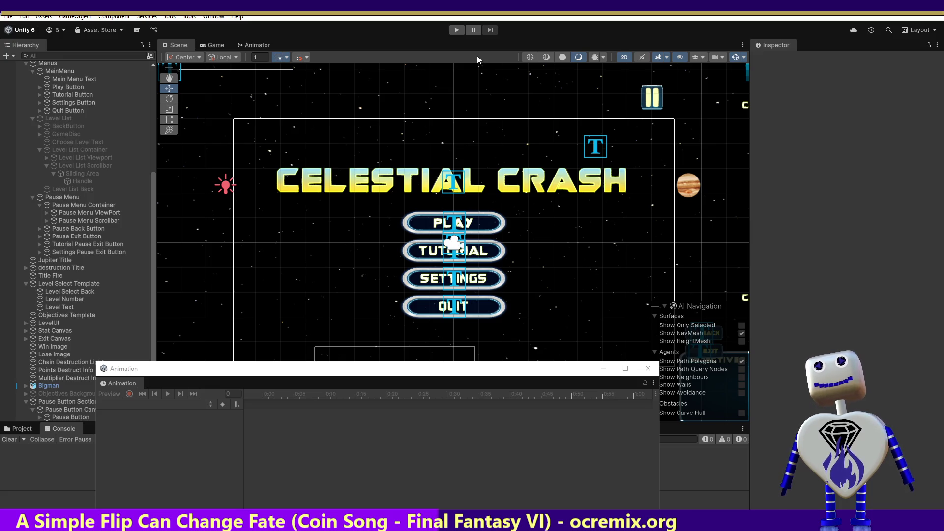
Playtest the main menu until the Console logs MOVING and COLISION, then stop and return to Visual Studio.
click(457, 30)
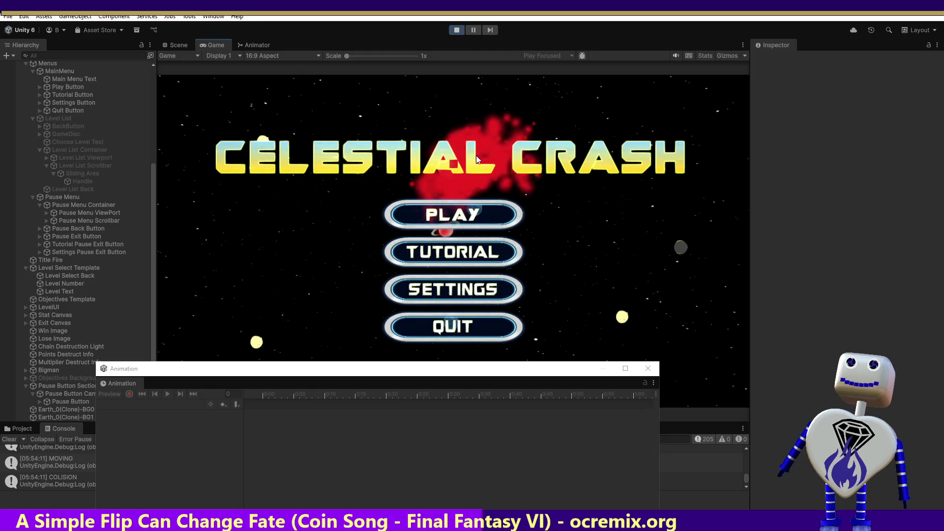
click(457, 30)
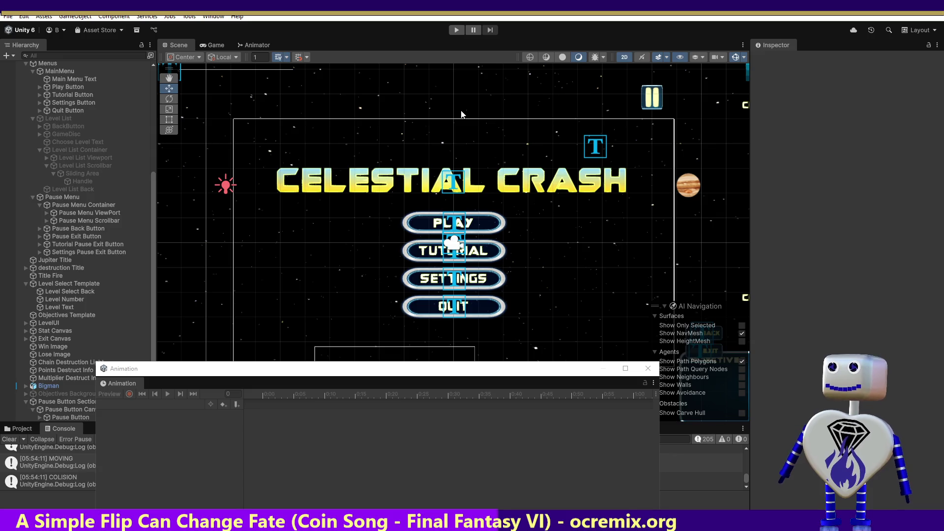
key(alt+Tab)
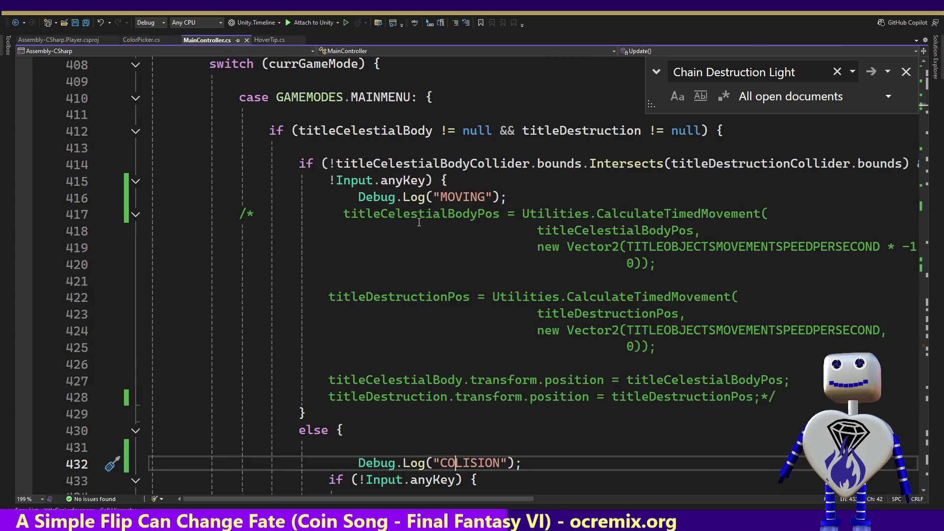
Revert the trial edits to the COLISION/MOVING log lines in MainController.cs.
double_click(462, 463)
text(MOVING)
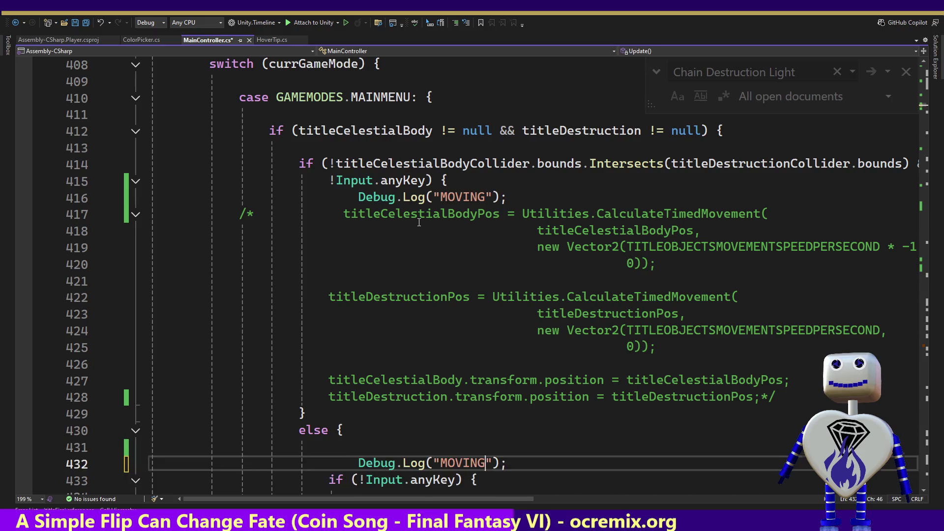
key(ctrl+z)
key(ctrl+z)
key(ctrl+z)
key(ctrl+z)
key(ctrl+z)
key(ctrl+z)
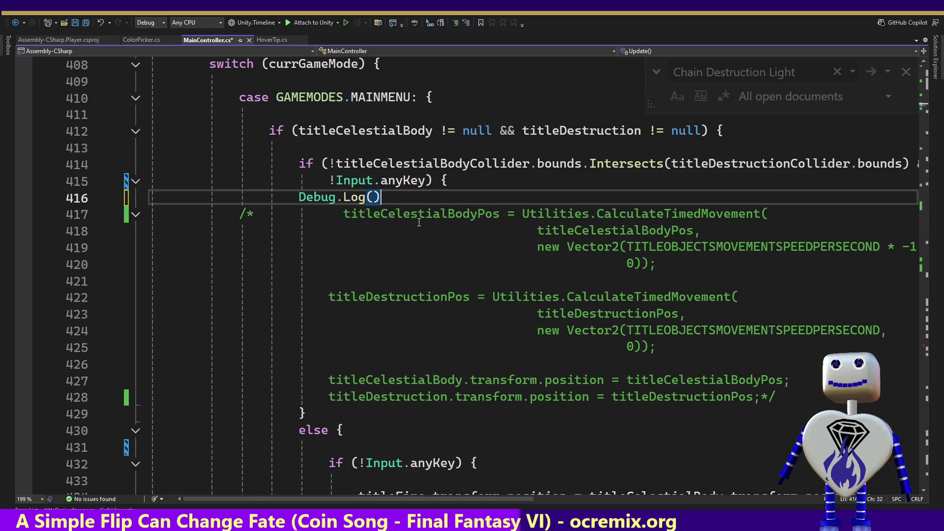
key(ctrl+z)
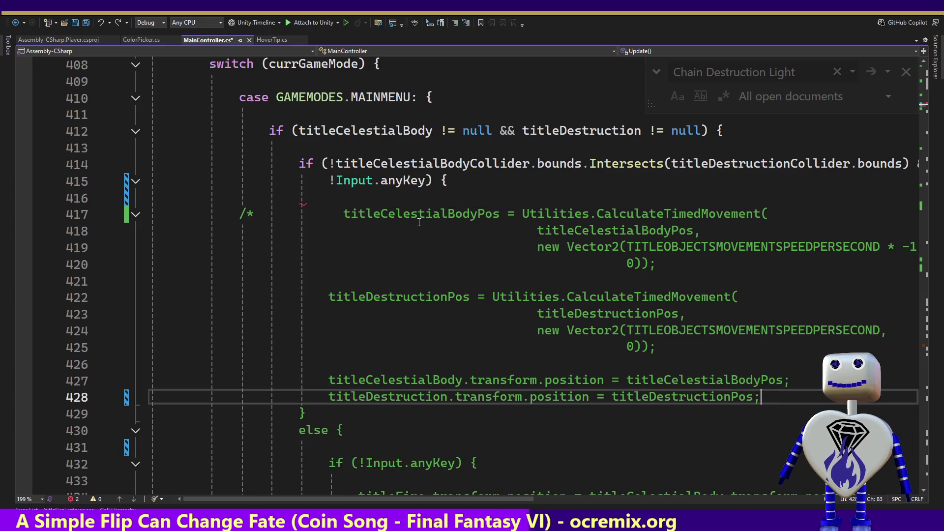
key(ctrl+y)
key(ctrl+y)
key(ctrl+y)
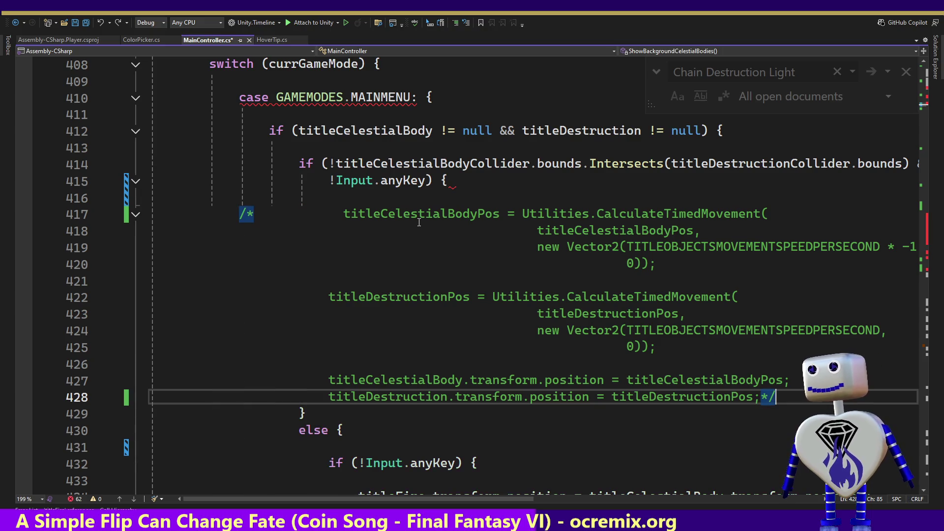
key(ctrl+y)
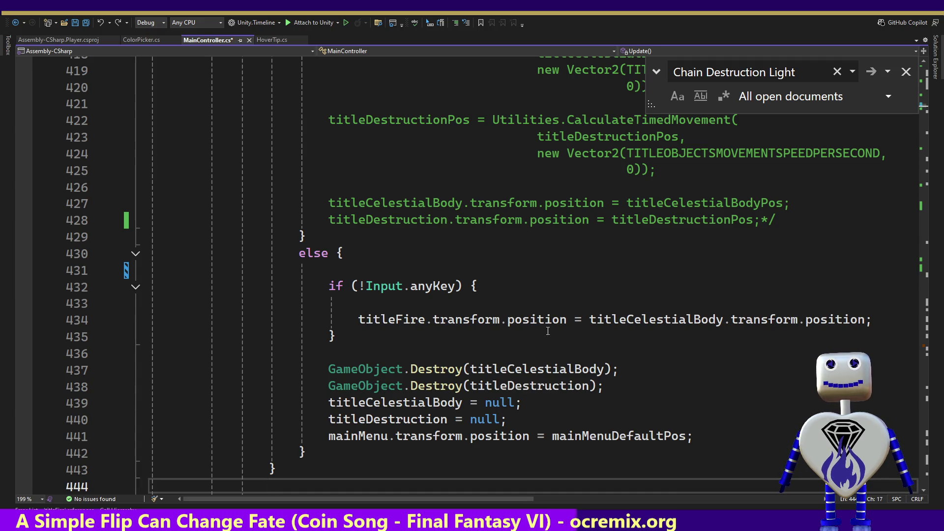
Review the titleFire placement on line 434 and the Destroy calls on lines 437–438.
click(359, 320)
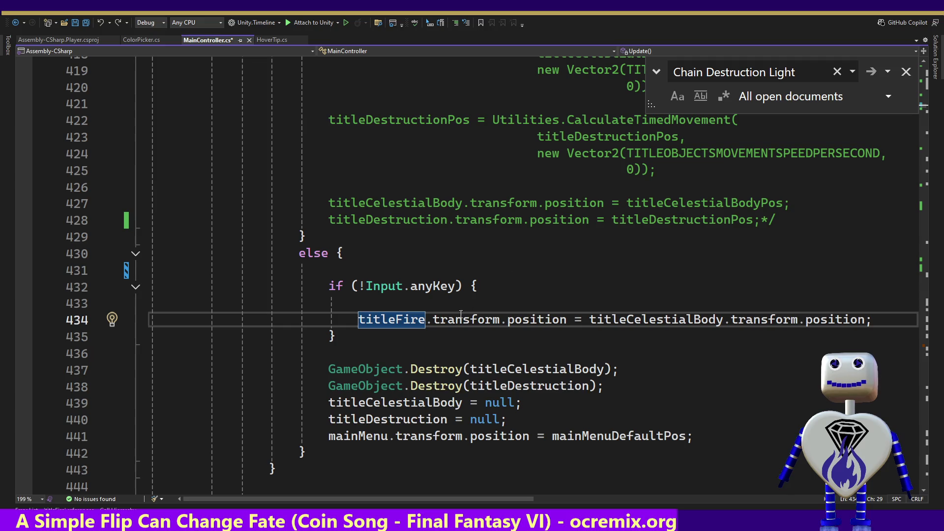
click(431, 372)
click(444, 381)
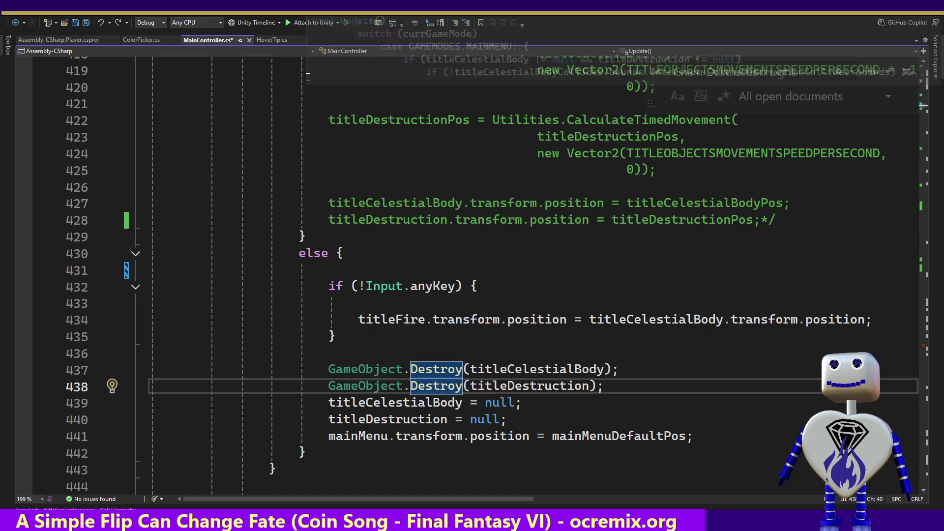
key(alt+Tab)
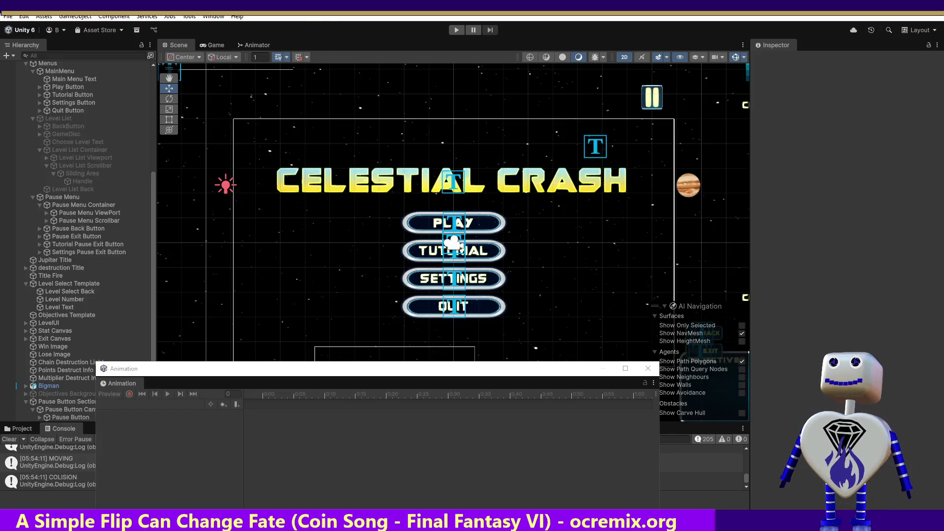
Run the menu twice with the Animation window moved aside to watch Jupiter and destruction collide.
key(ctrl+p)
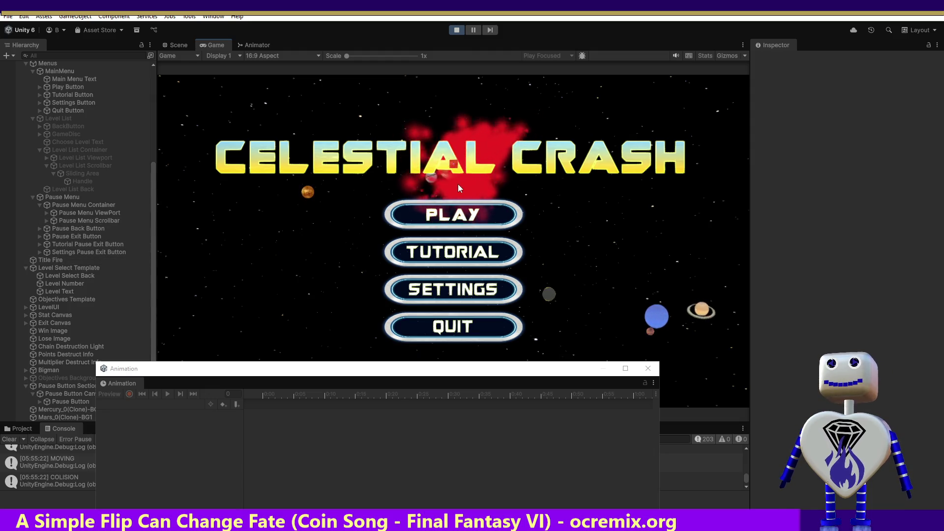
drag(326, 374, 416, 289)
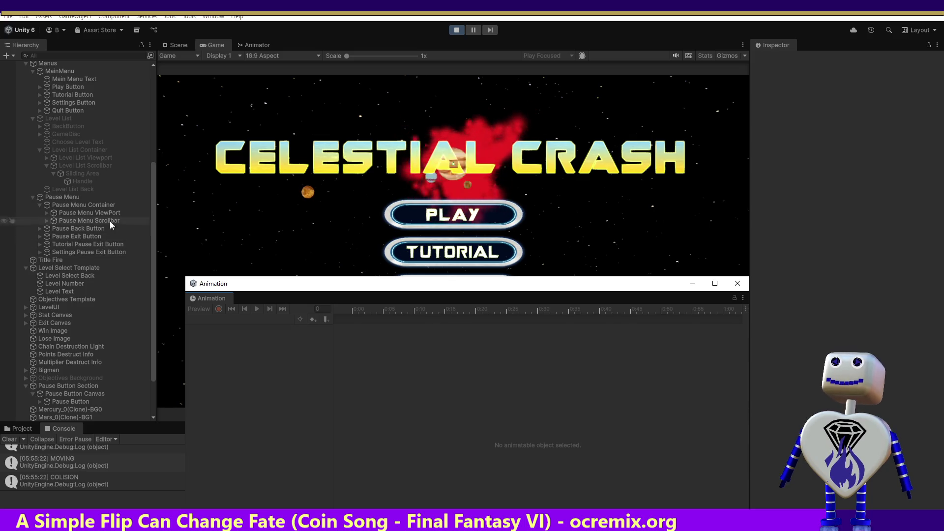
click(456, 30)
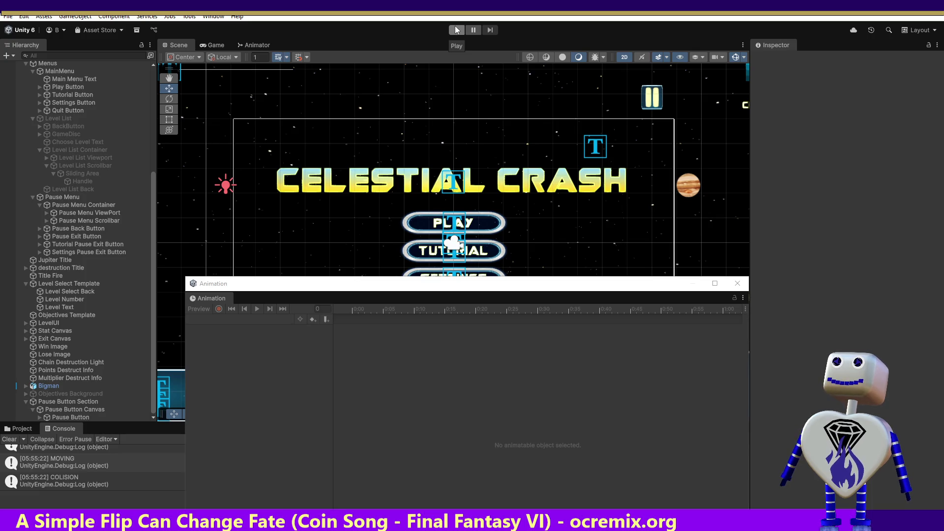
click(455, 30)
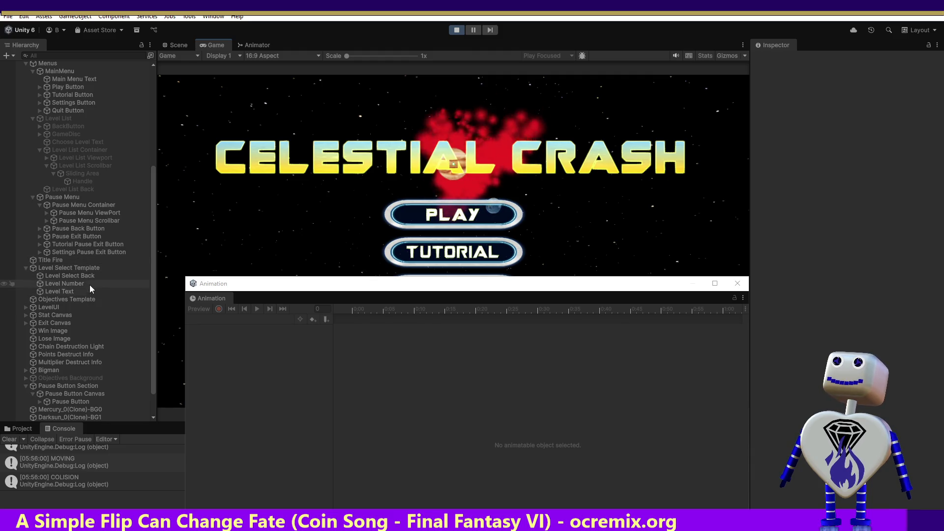
mouse_move(571, 288)
mouse_down()
mouse_move(712, 217)
mouse_move(574, 262)
mouse_up()
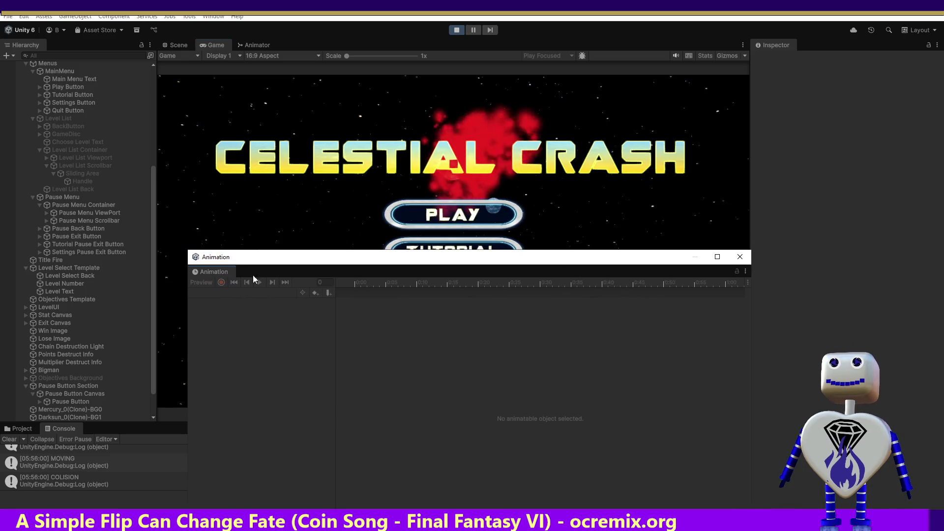
click(457, 34)
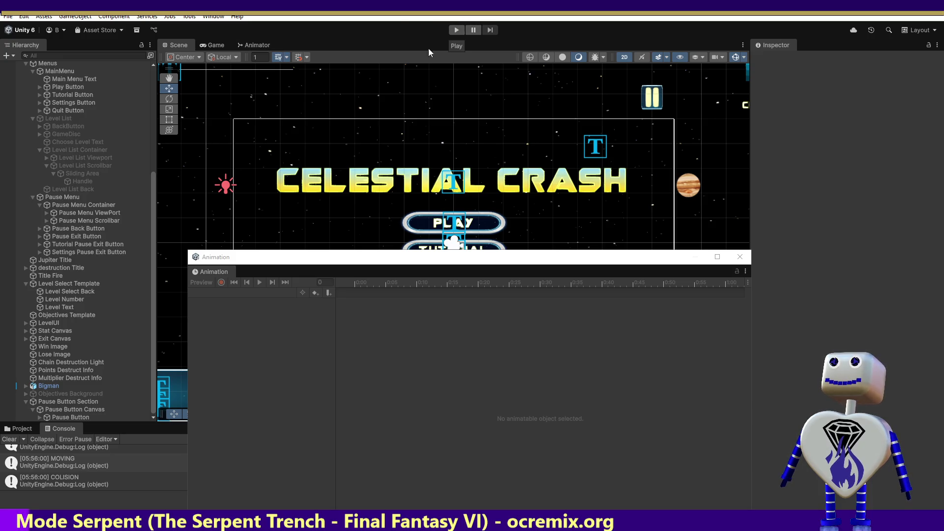
Select Jupiter Title and restart the playtest to view its animation.
click(62, 260)
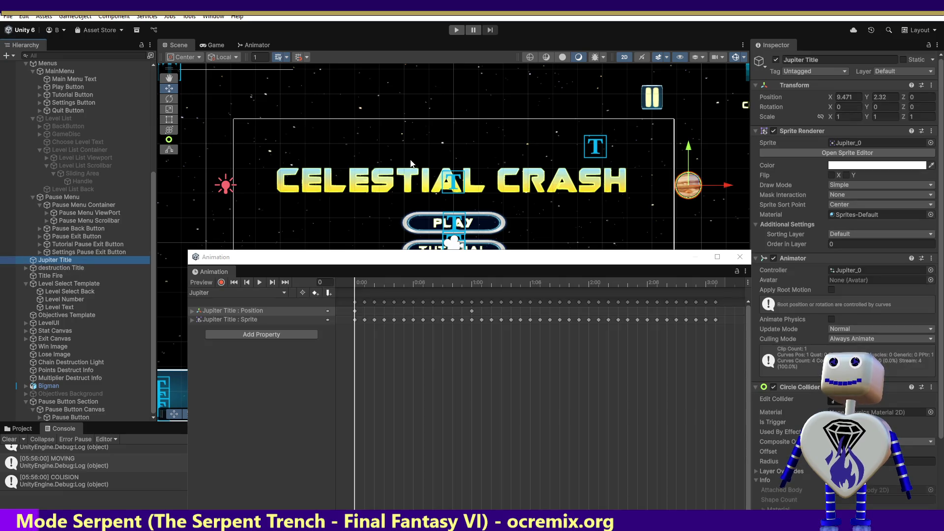
click(453, 30)
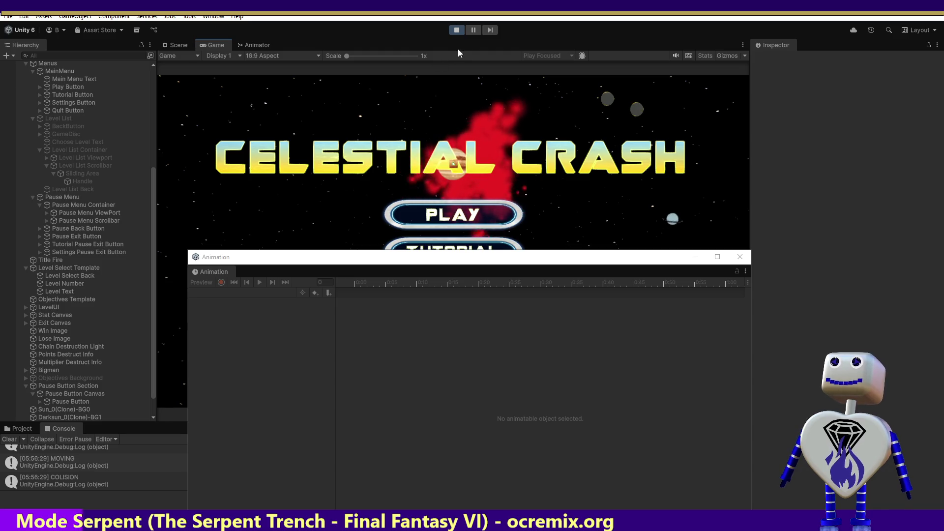
click(459, 31)
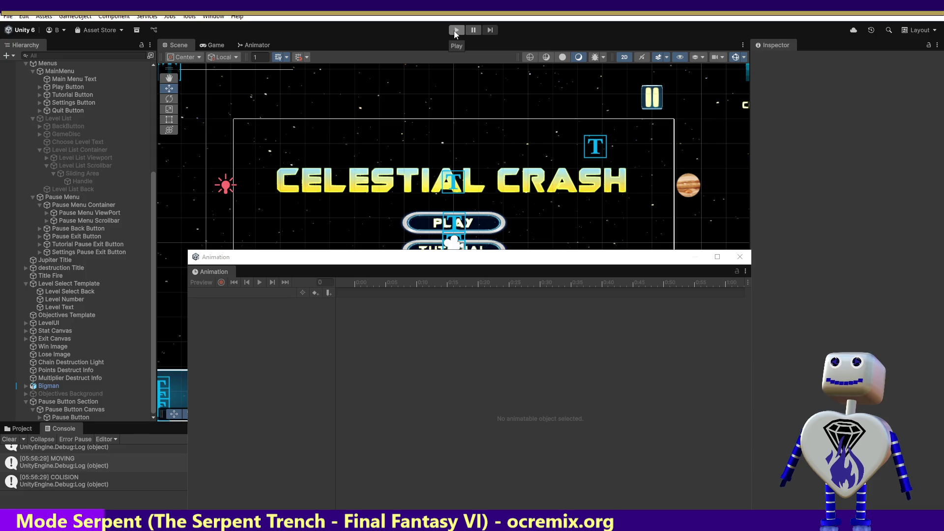
click(455, 31)
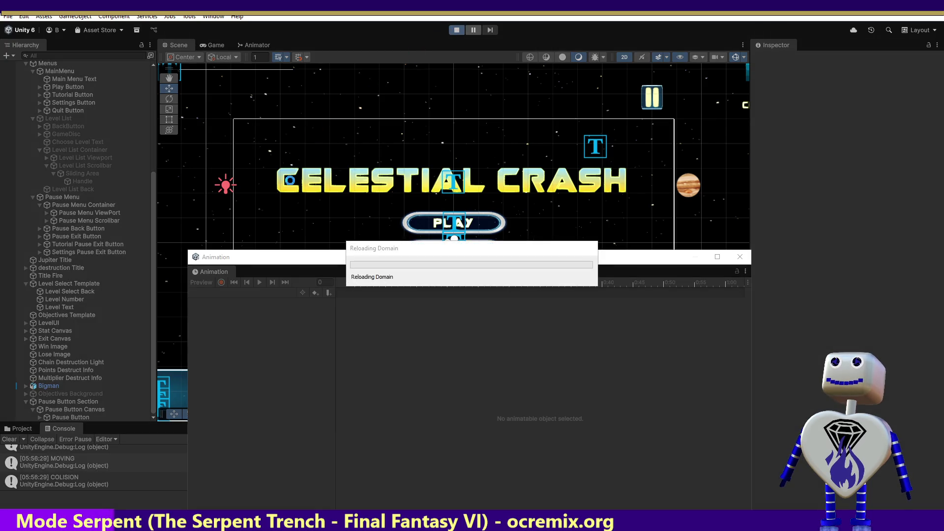
While playing, inspect Jupiter Title and the Destroyer Light in the Scene view.
click(58, 261)
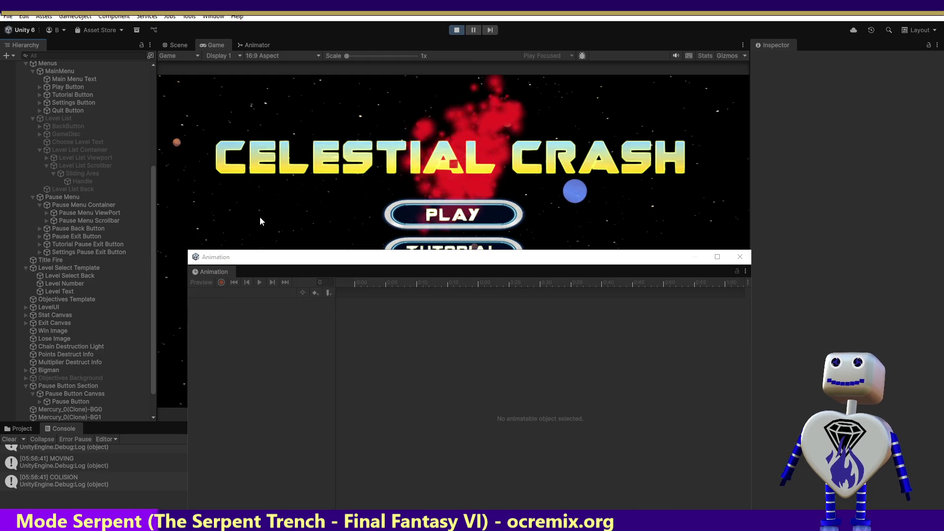
click(175, 45)
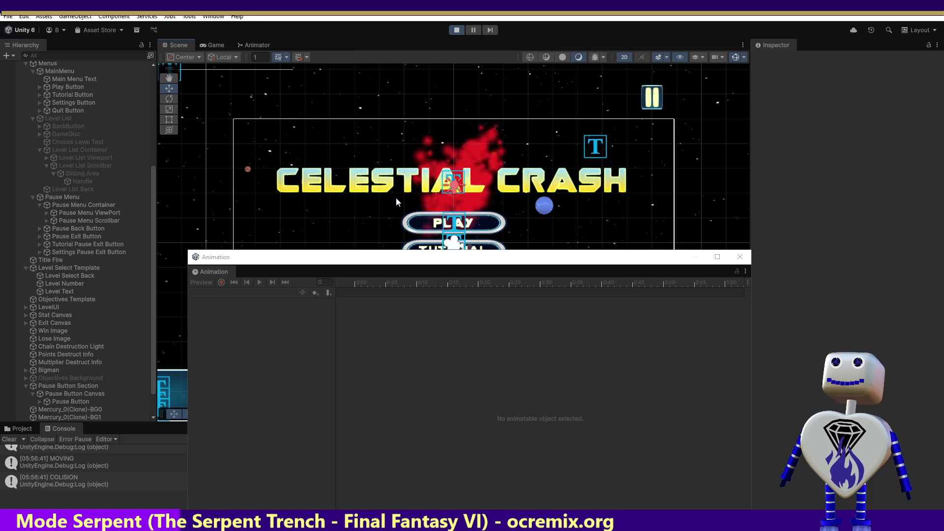
mouse_move(374, 262)
mouse_down()
mouse_move(596, 305)
mouse_move(469, 300)
mouse_move(430, 312)
mouse_up()
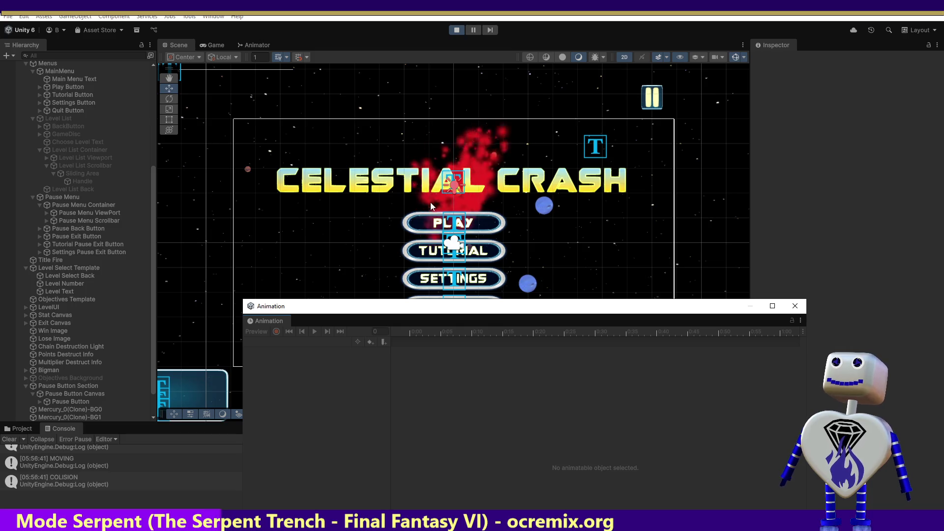
click(453, 186)
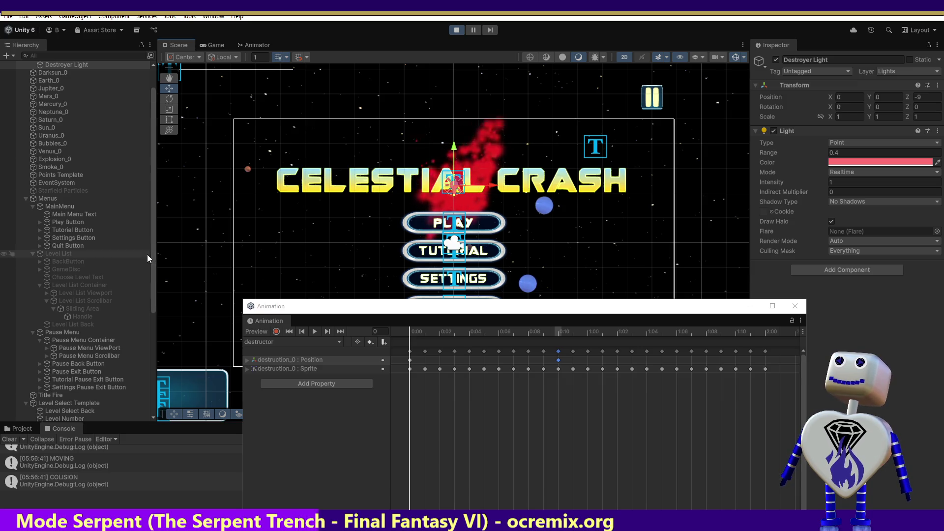
Stop play, confirm Destroyer Light is a child of destruction Title, and replay the menu.
drag(152, 255, 158, 216)
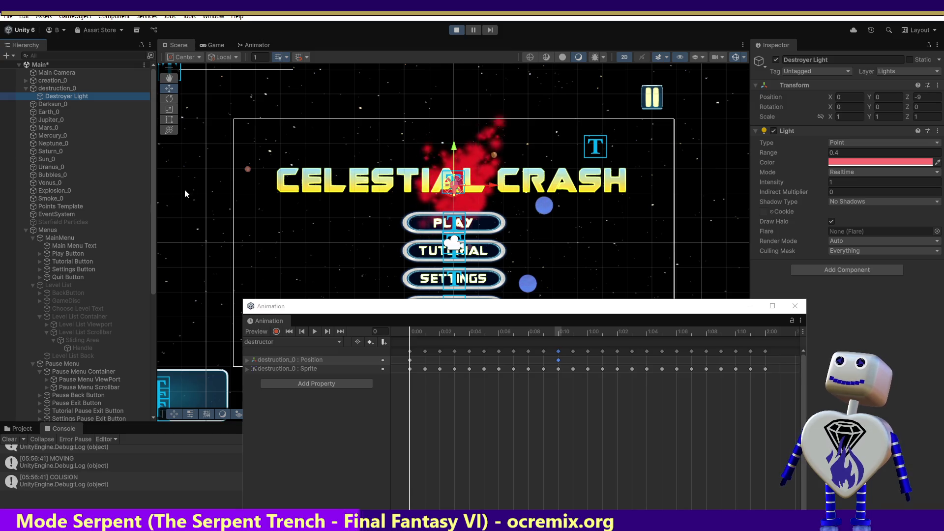
click(450, 29)
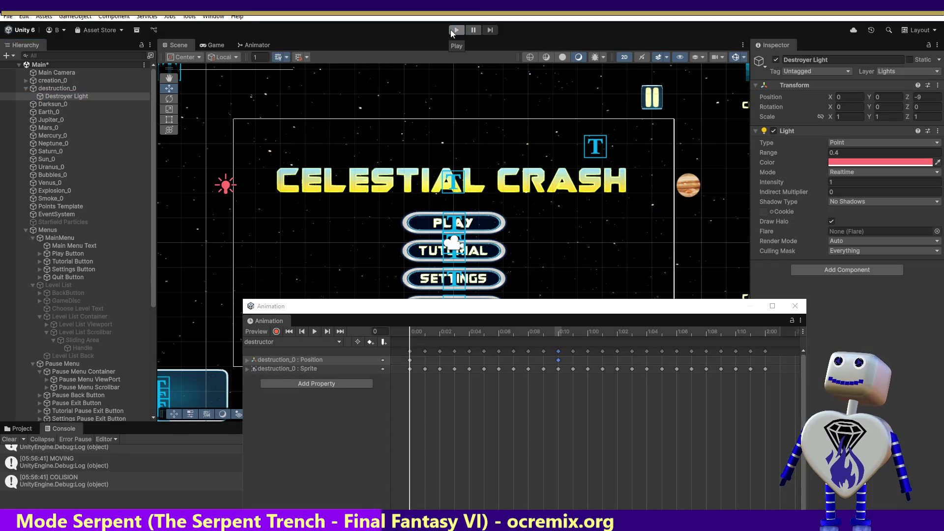
click(27, 229)
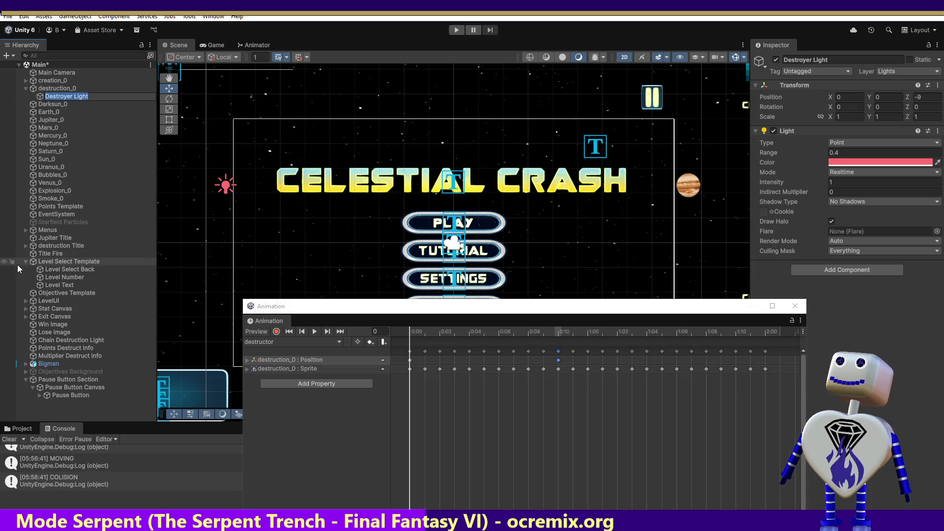
key(Escape)
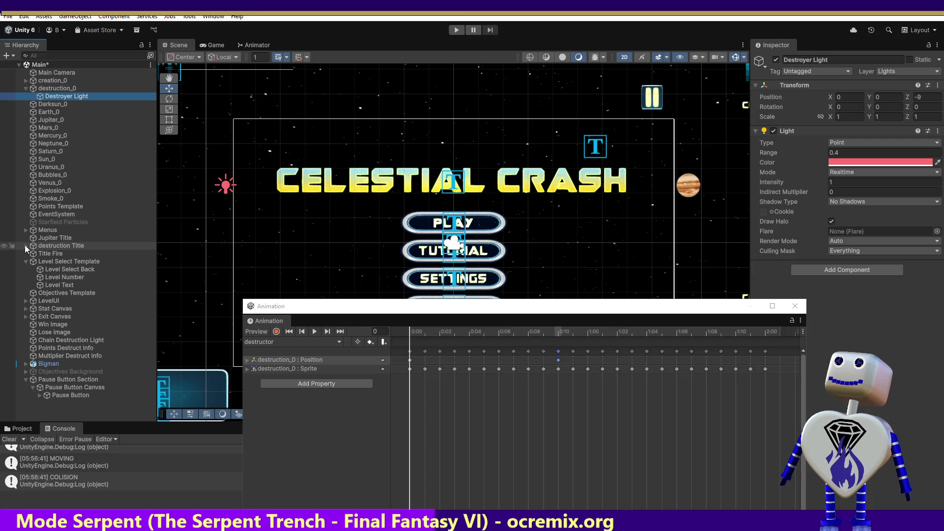
click(25, 243)
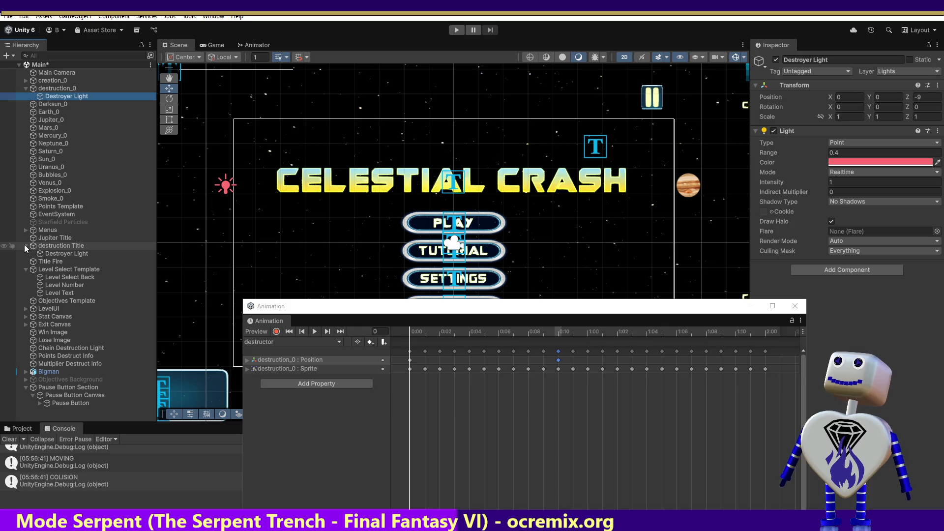
click(24, 244)
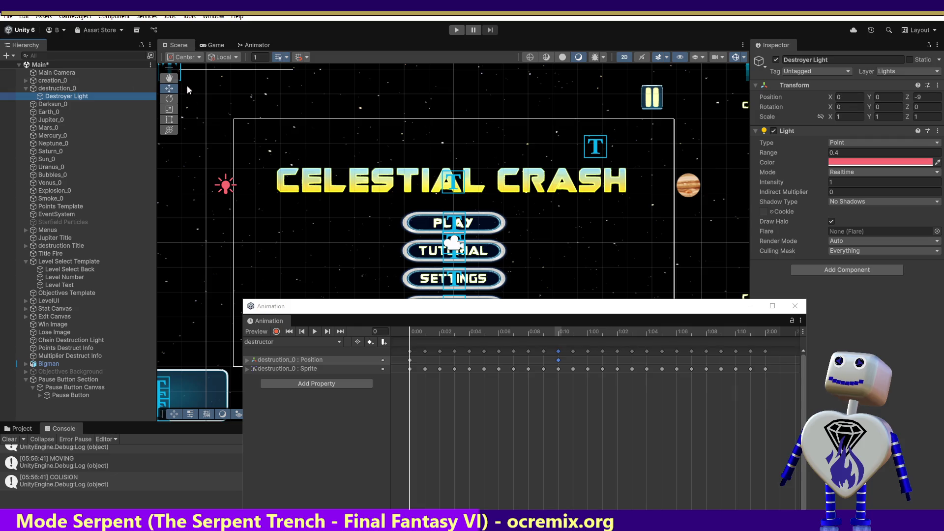
click(455, 31)
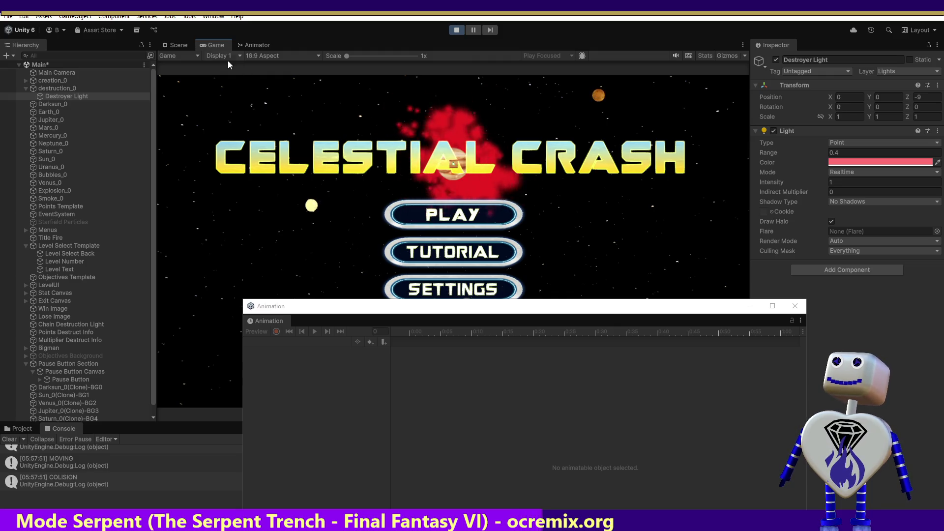
In the Scene view, inspect Points Destruct Info and drag the Destroyer Light up and right.
click(177, 43)
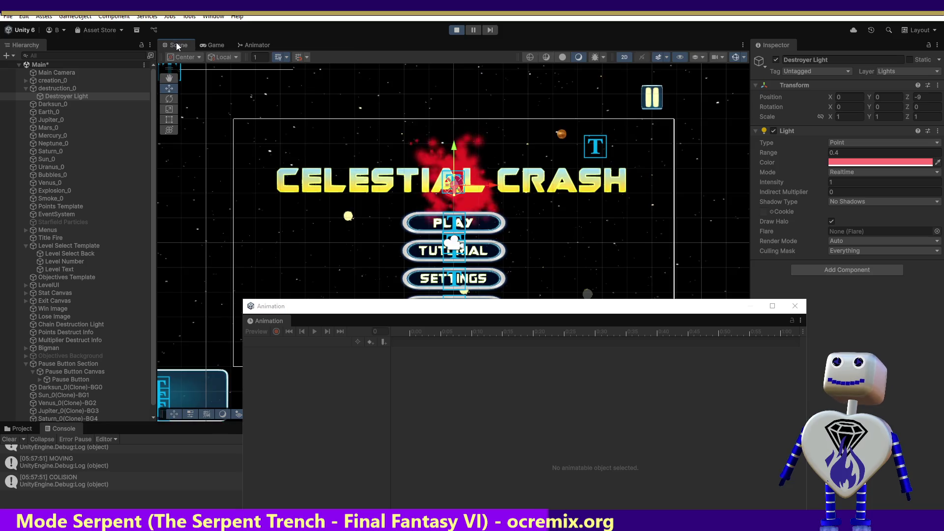
click(458, 197)
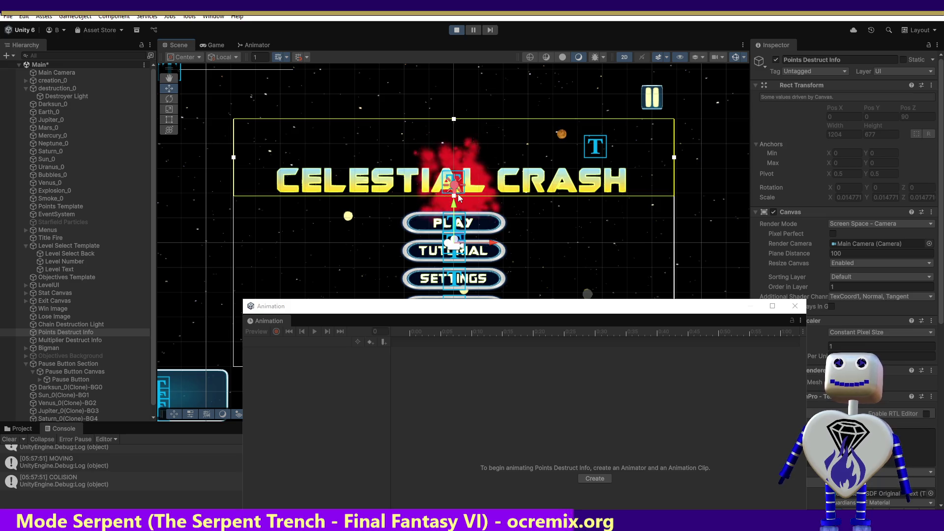
click(460, 192)
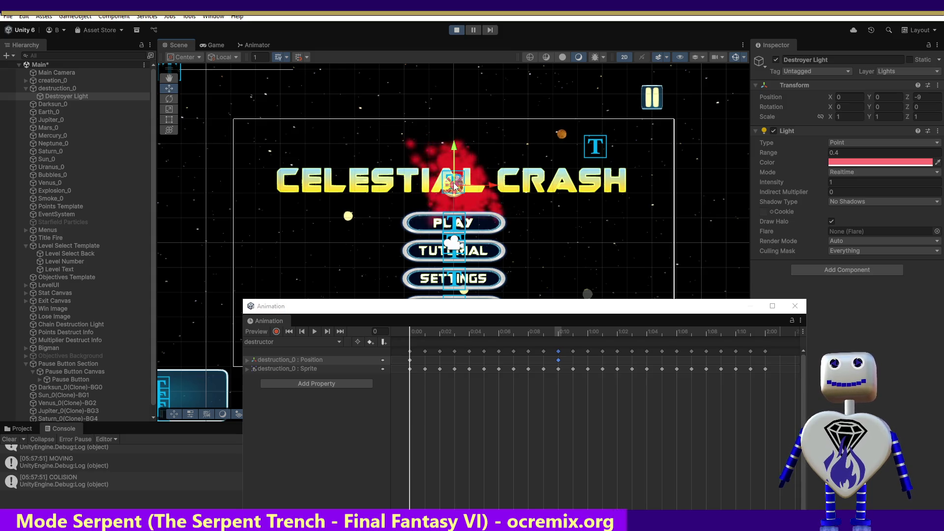
drag(454, 186, 555, 137)
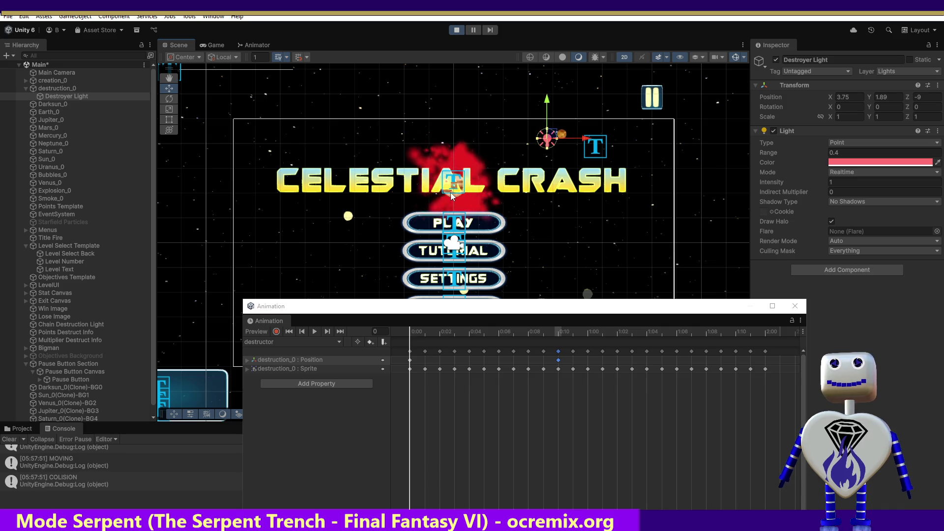
Check Animation clips on Exit Canvas, Points Destruct Info, Main Menu Text, Stat Canvas, Pause Button Canvas and Multiplier Destruct Info.
click(452, 195)
click(452, 196)
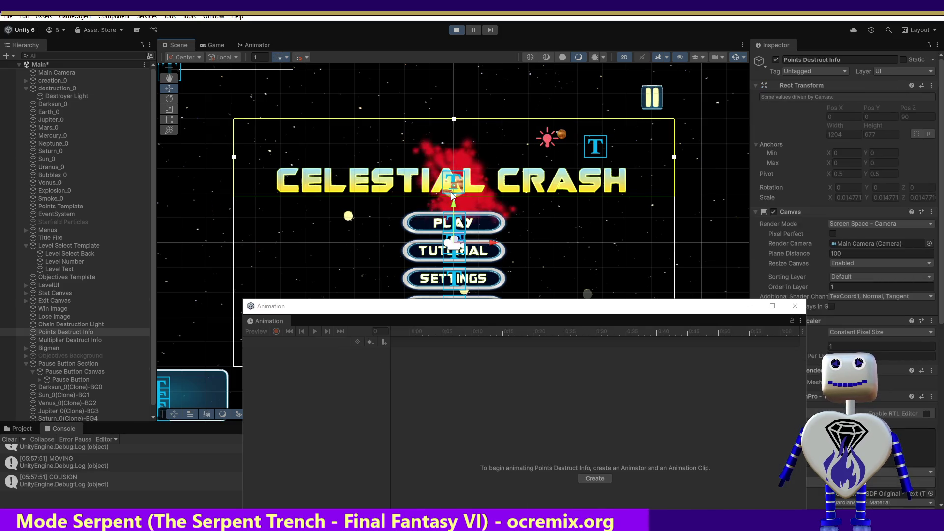
click(452, 194)
click(452, 194)
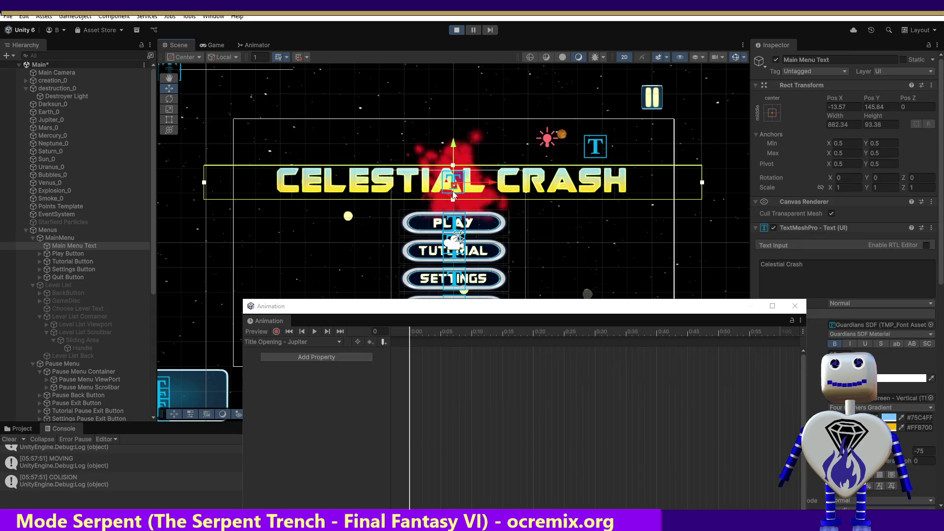
click(452, 194)
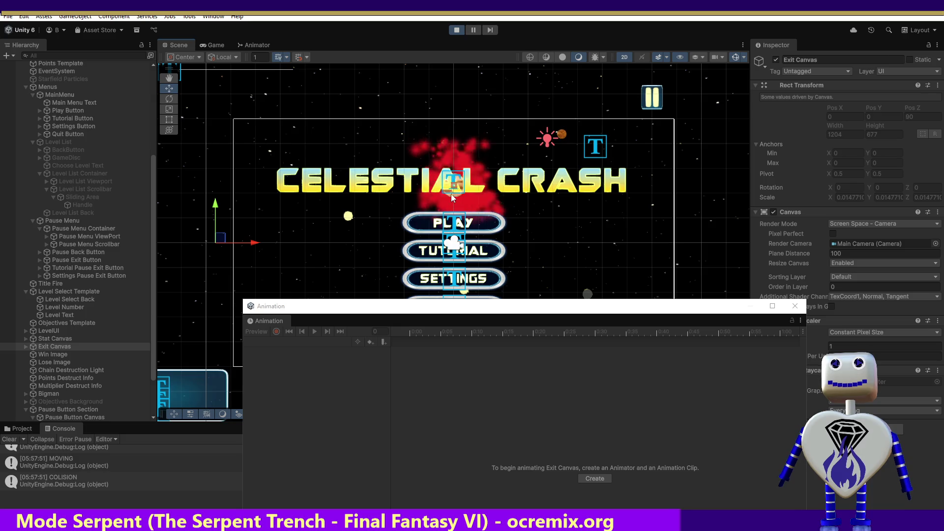
click(451, 194)
click(452, 194)
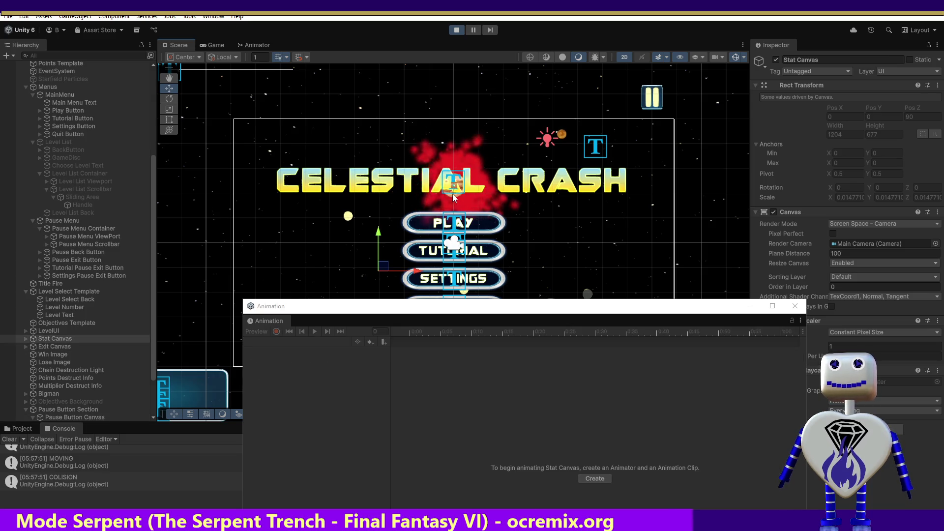
click(453, 194)
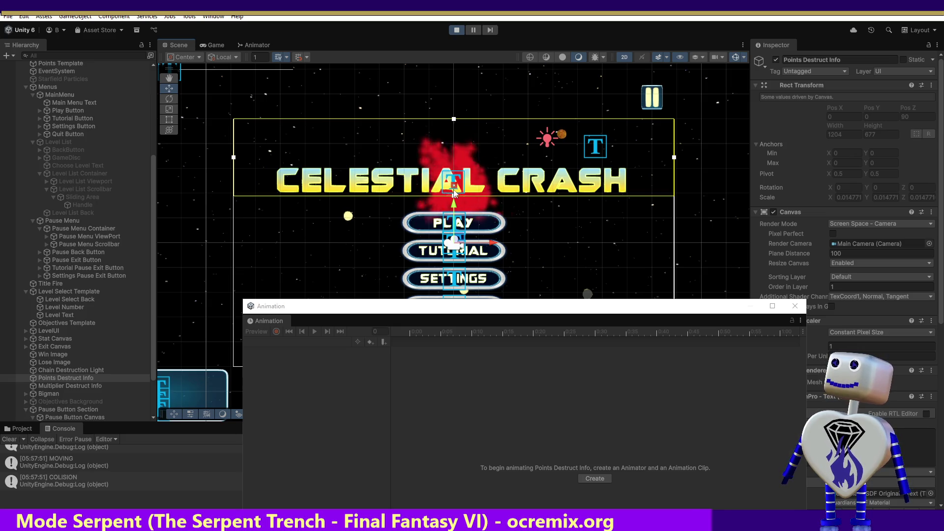
click(453, 193)
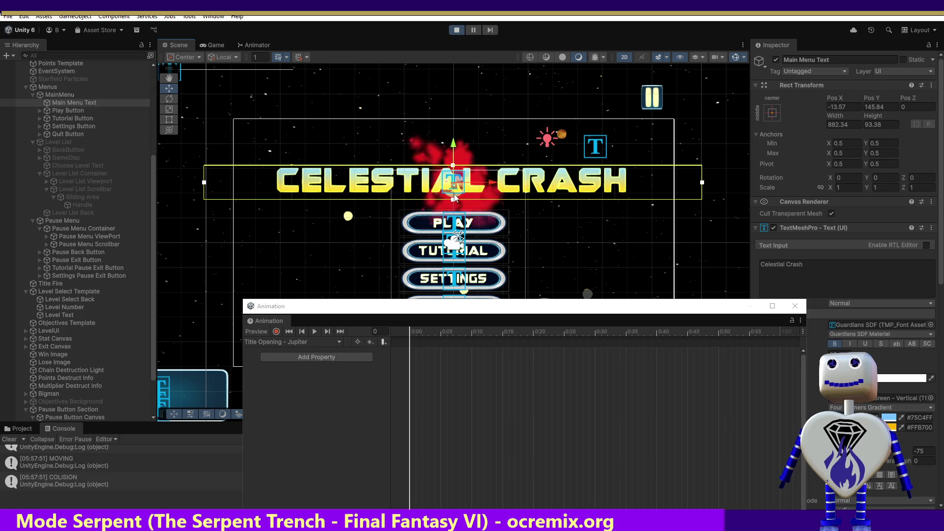
click(453, 194)
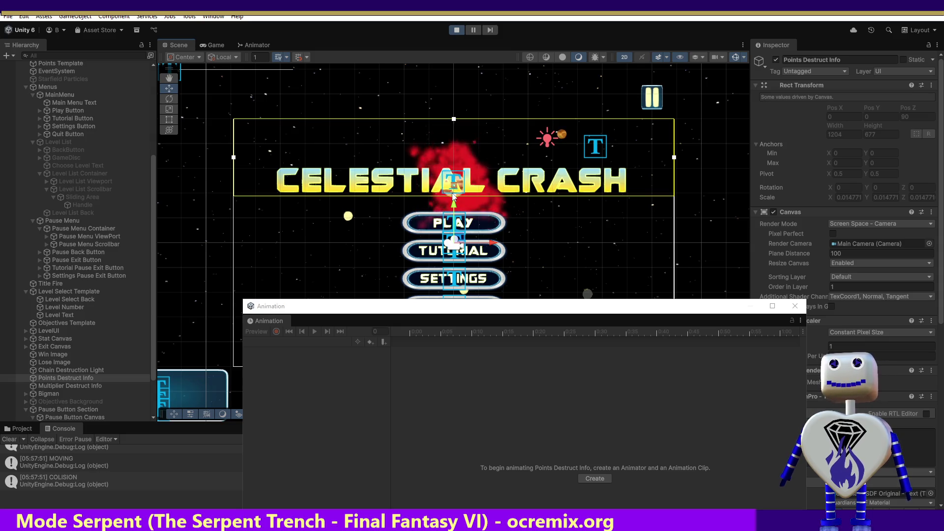
click(451, 201)
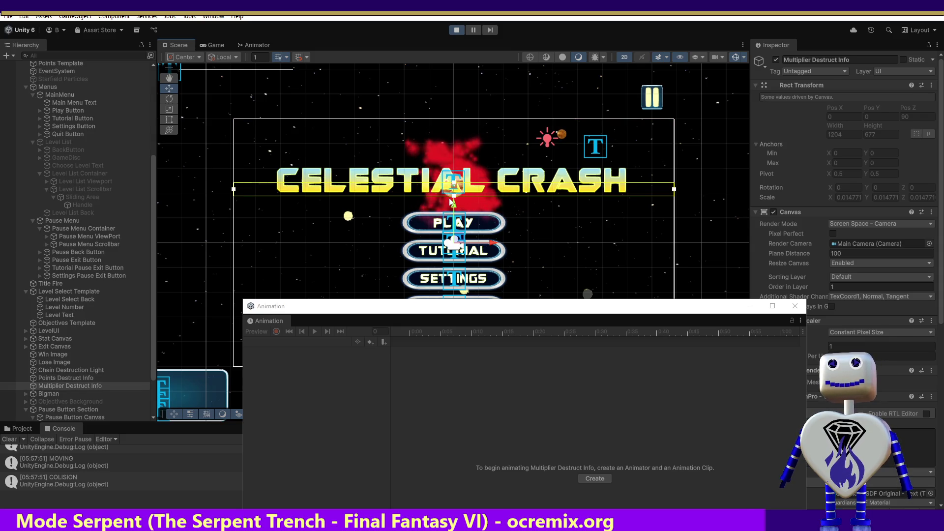
click(462, 196)
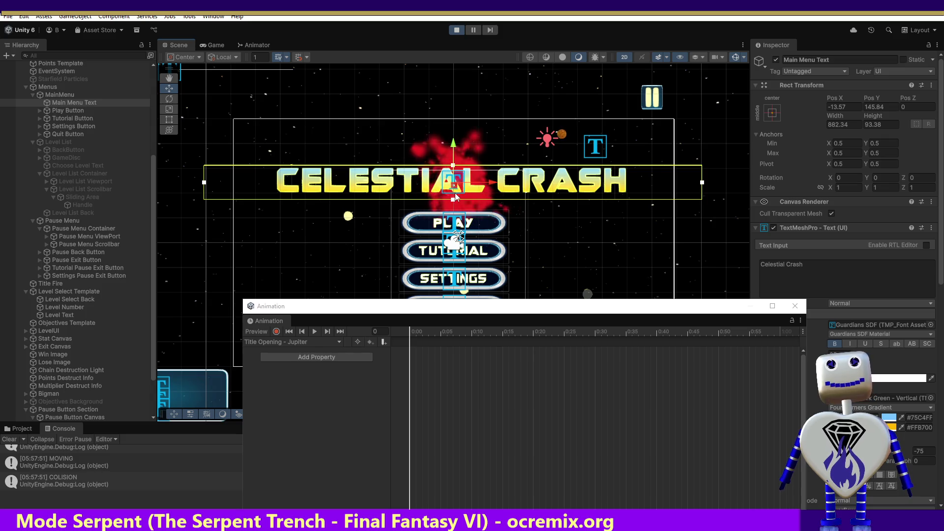
Cycle through MainMenu, Pause Button Canvas, Exit Canvas and Points Destruct Info, then stop the playtest.
click(455, 195)
click(456, 195)
click(455, 195)
click(455, 195)
click(456, 192)
click(455, 193)
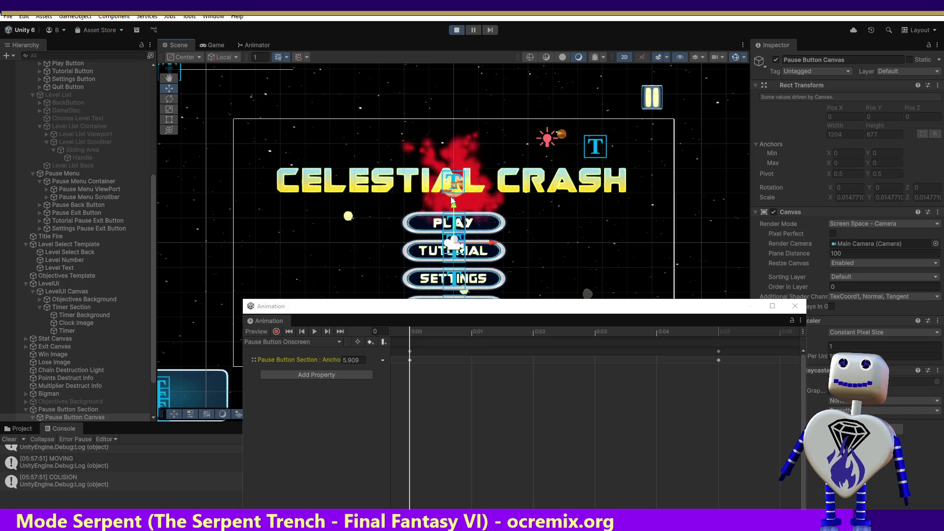
click(452, 196)
click(452, 195)
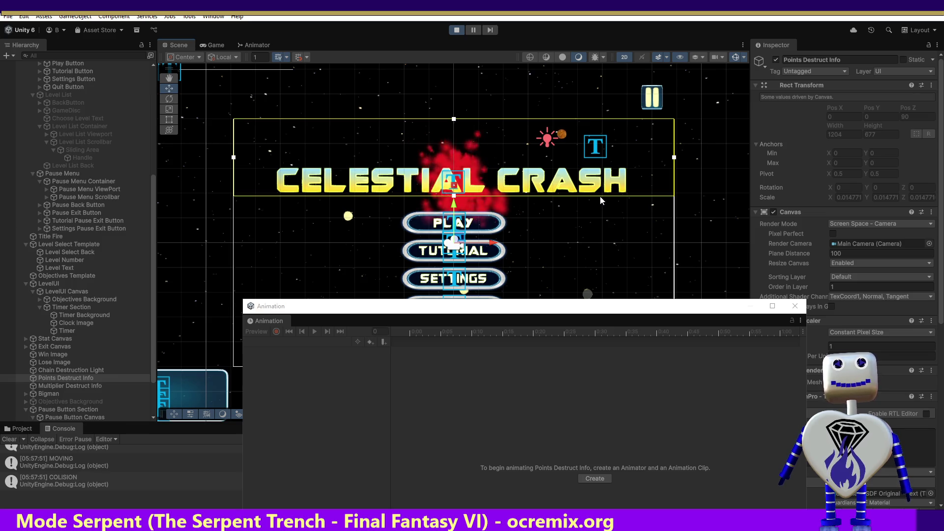
click(456, 30)
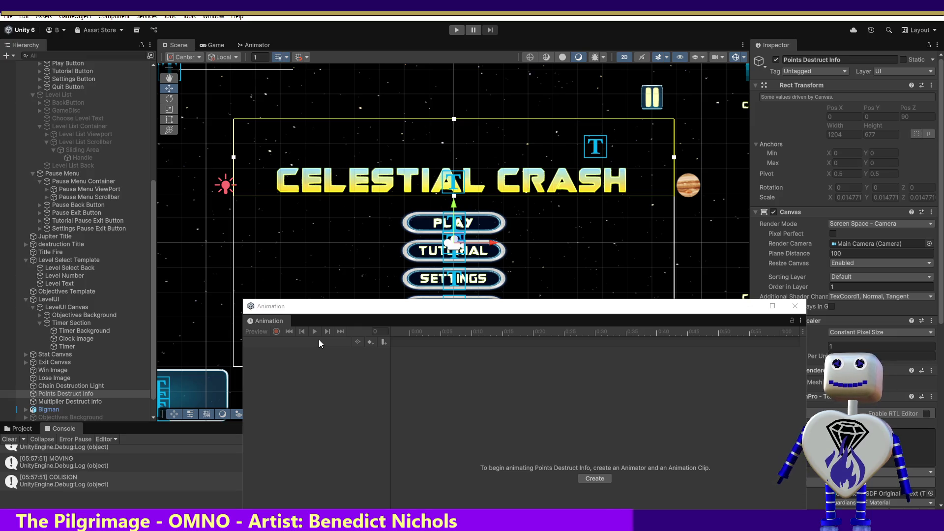
Select destruction Title in the Hierarchy to show its destructor clip's Position and Sprite keyframes.
click(61, 245)
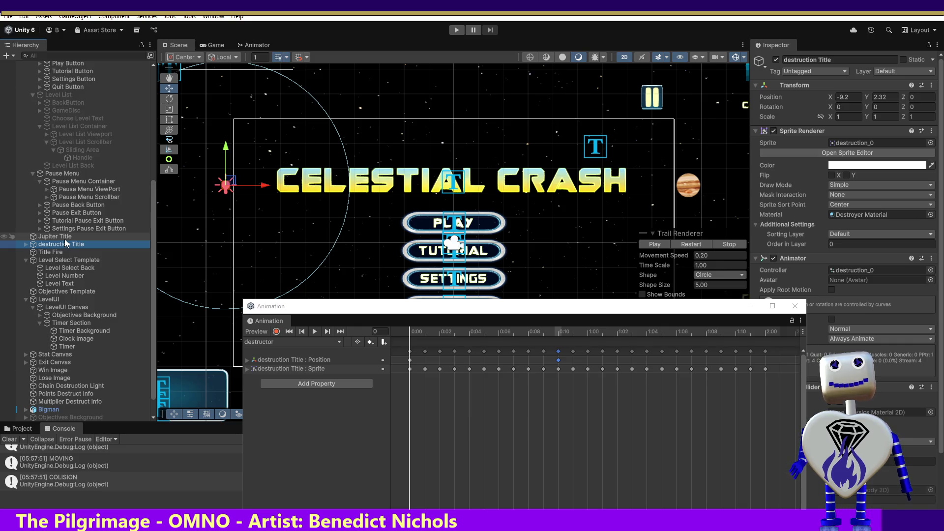
Record a keyframe turning destruction Title's Sprite Renderer off at frame 10 of the destructor clip.
click(337, 381)
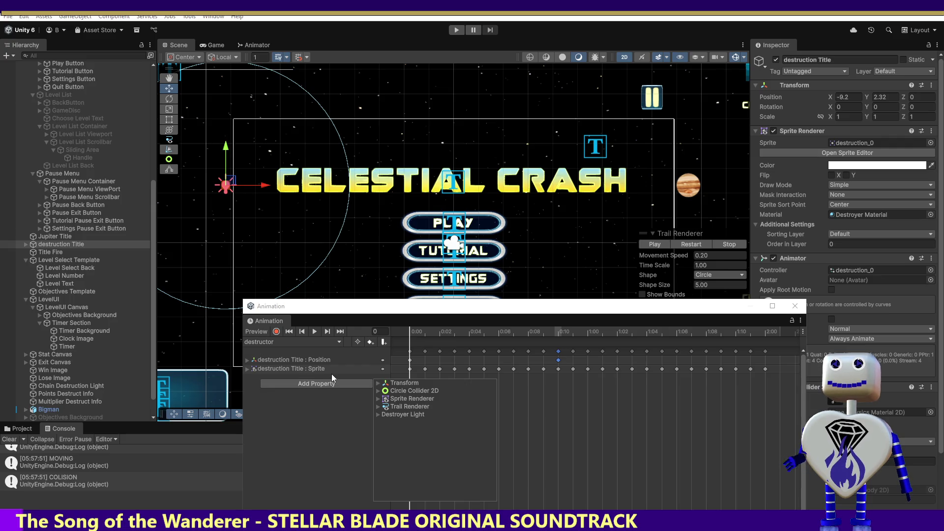
click(302, 391)
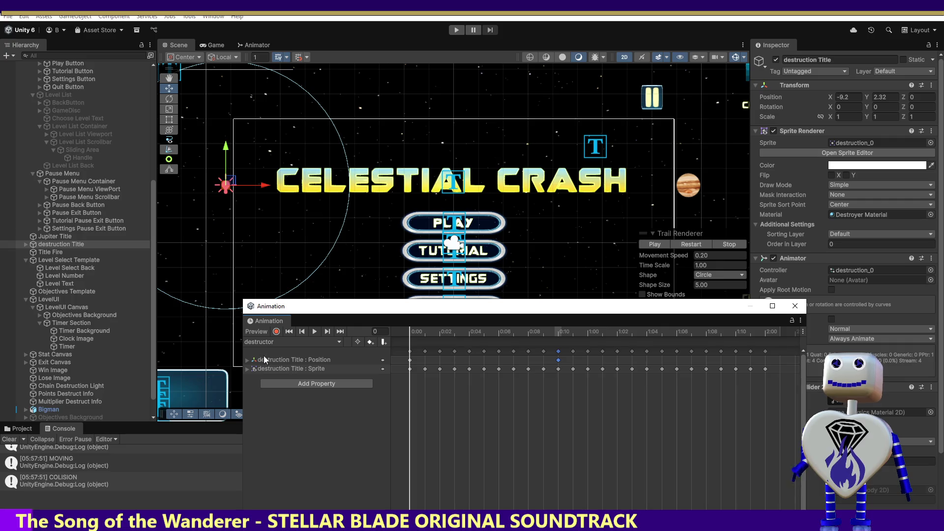
click(276, 332)
drag(409, 332, 558, 348)
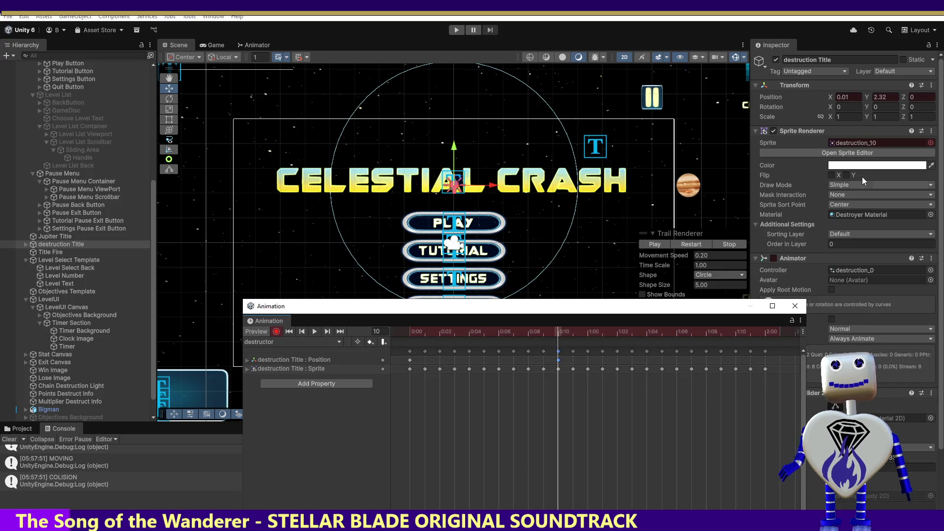
click(773, 130)
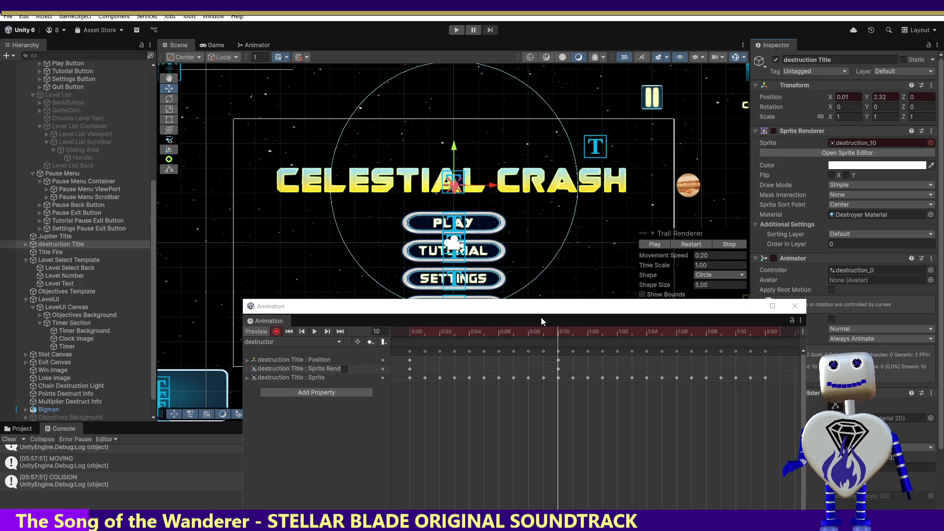
mouse_move(560, 329)
mouse_down()
mouse_move(408, 316)
mouse_move(560, 337)
mouse_up()
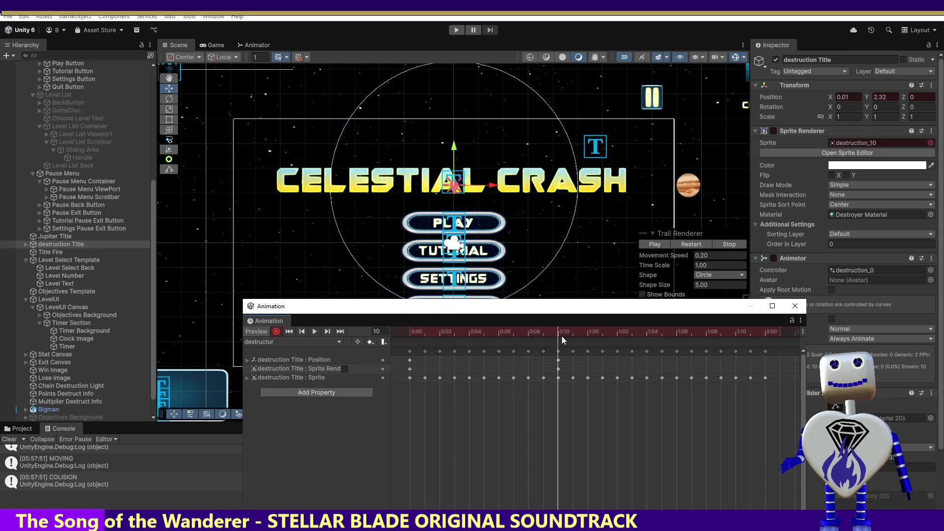
click(46, 253)
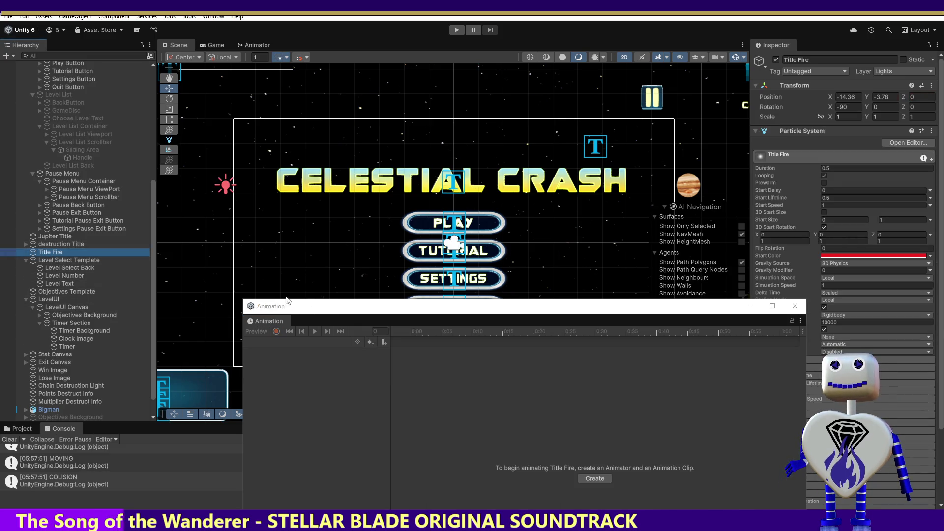
Record Jupiter Title's Sprite Renderer turning off at frame 12, then playtest the menu.
click(55, 240)
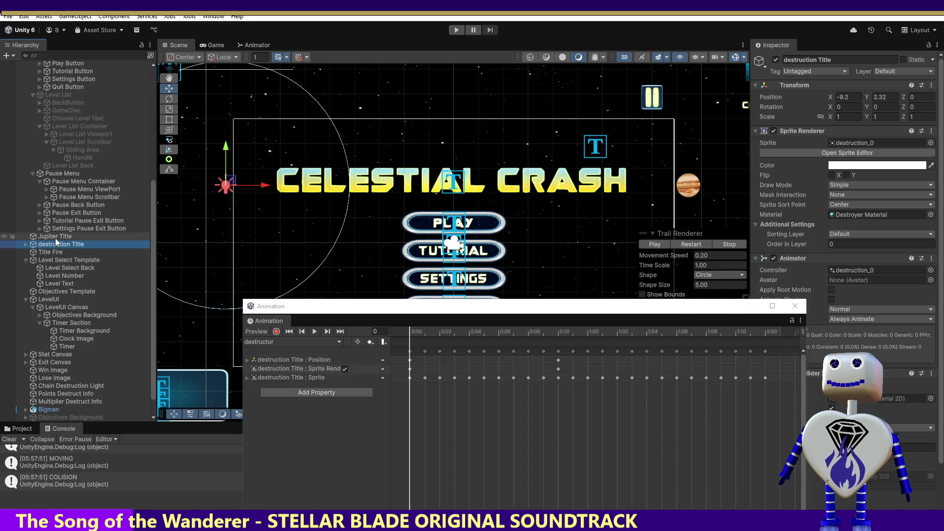
click(55, 235)
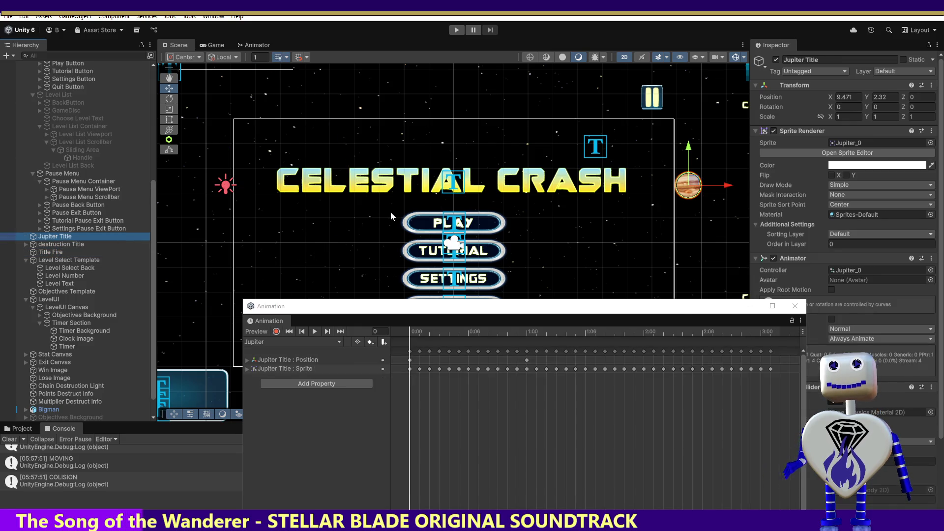
click(277, 332)
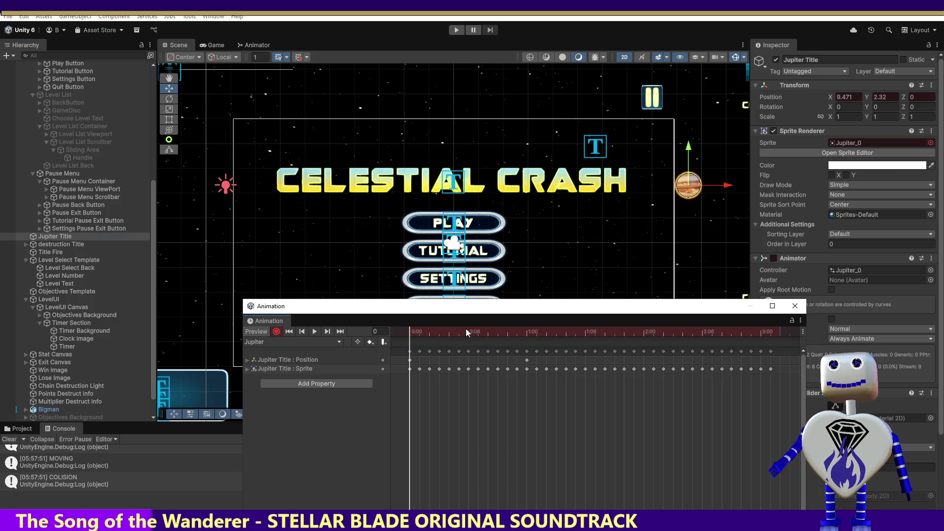
drag(417, 331, 529, 341)
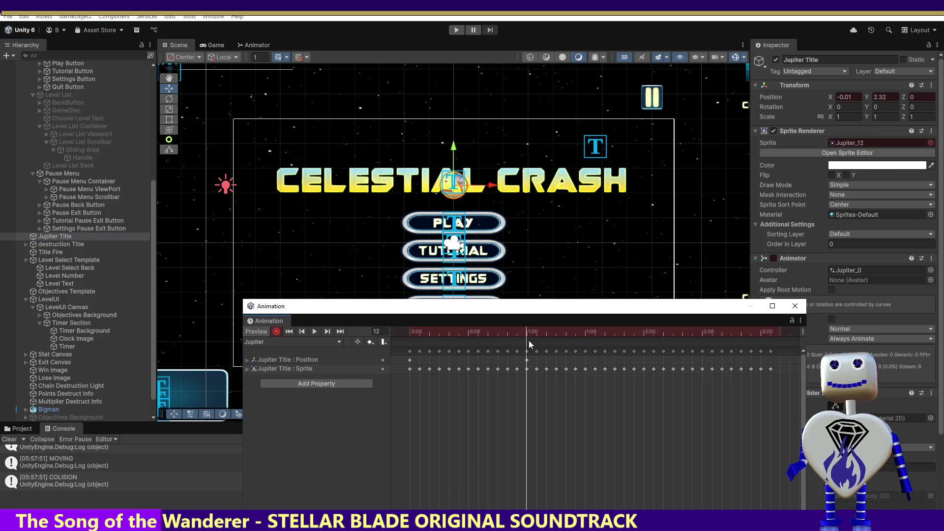
click(773, 131)
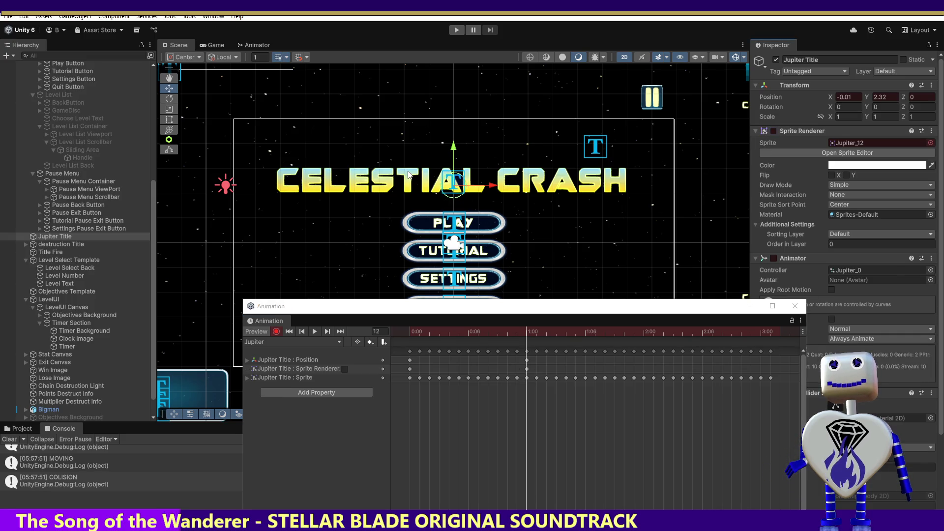
click(458, 31)
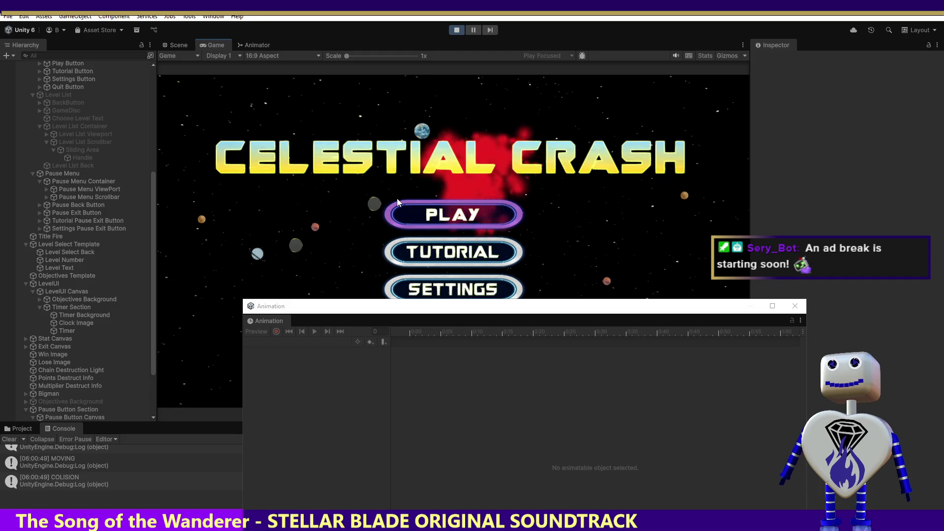
Stop, then replay the menu collision twice in the Game view, ending in edit mode.
click(458, 30)
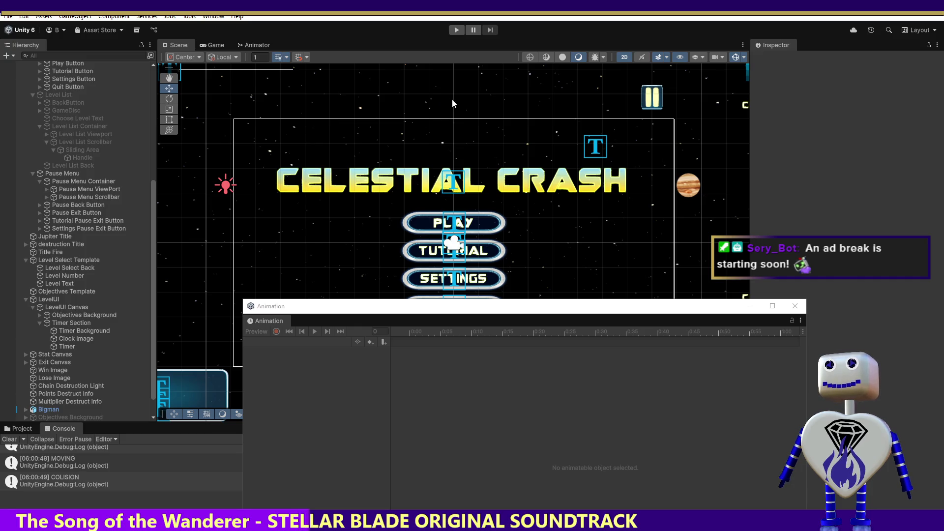
click(456, 29)
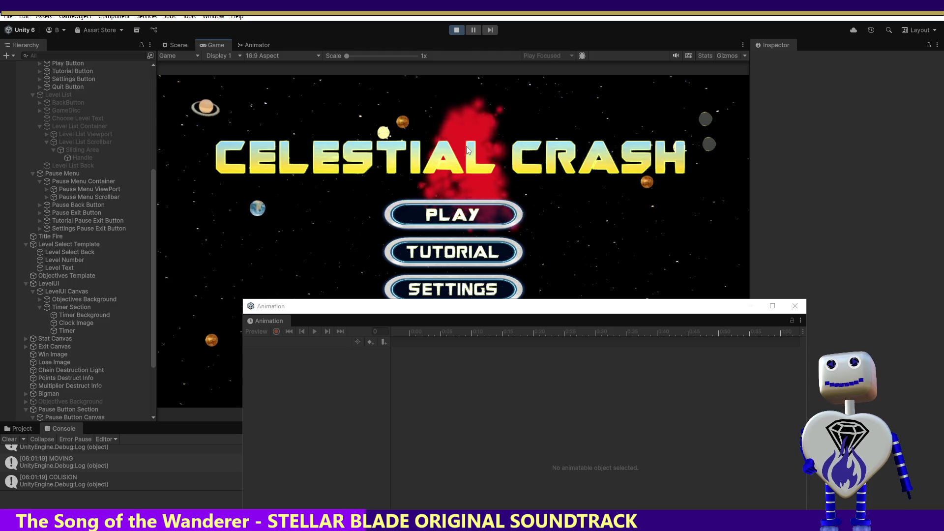
click(458, 29)
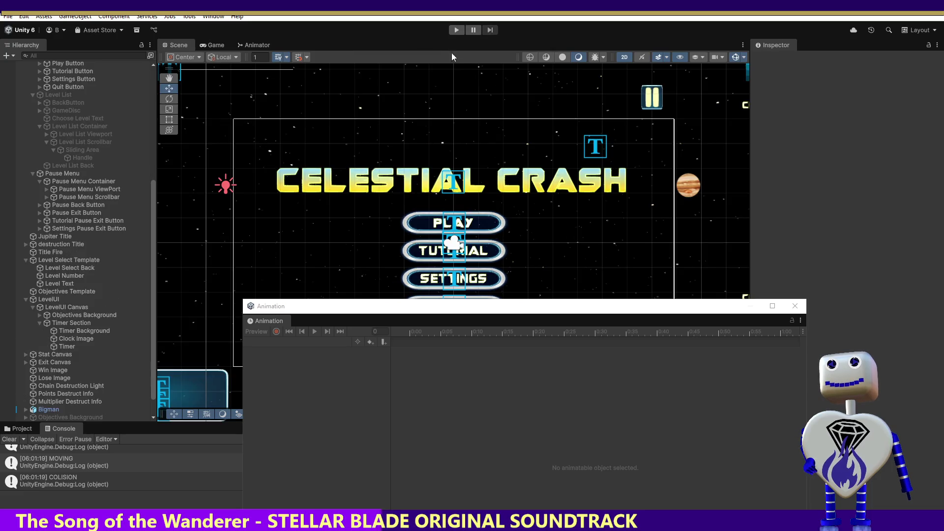
click(456, 31)
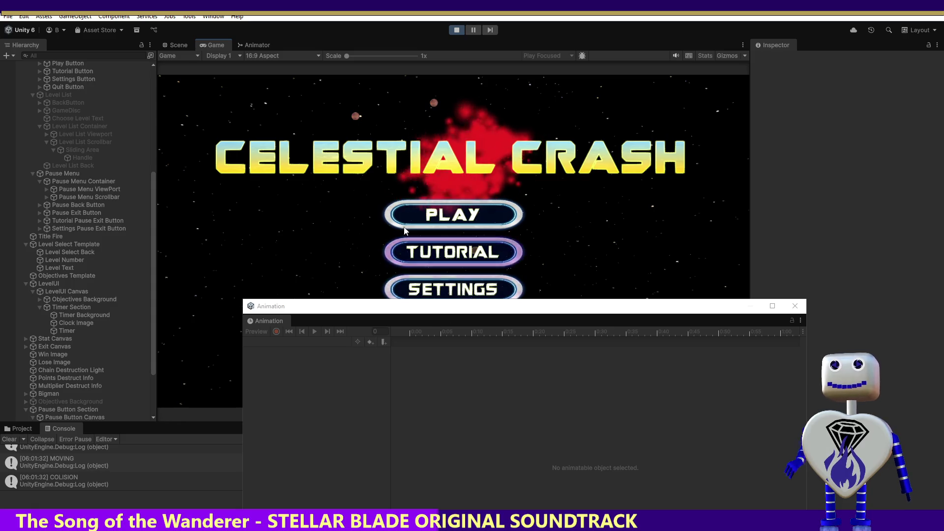
click(456, 30)
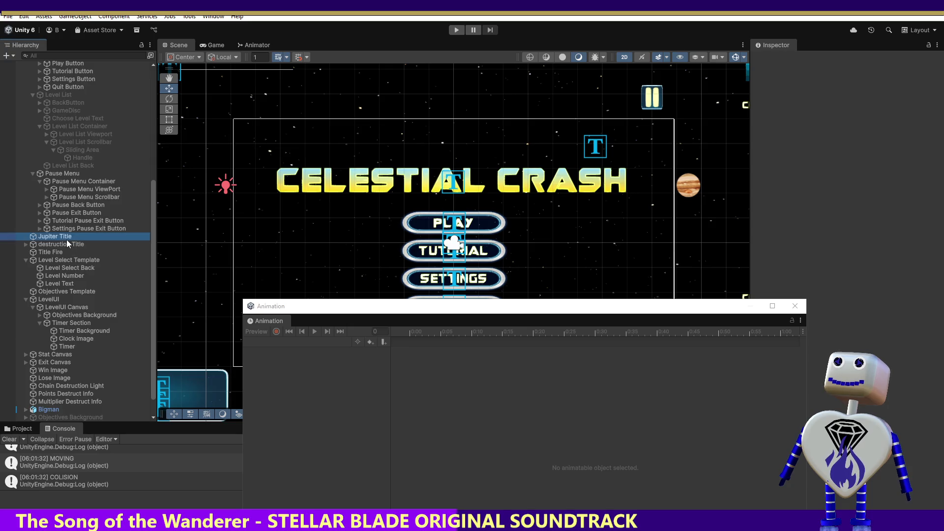
Set Jupiter Title's 1:00 Position keyframe to Free Smooth.
click(67, 239)
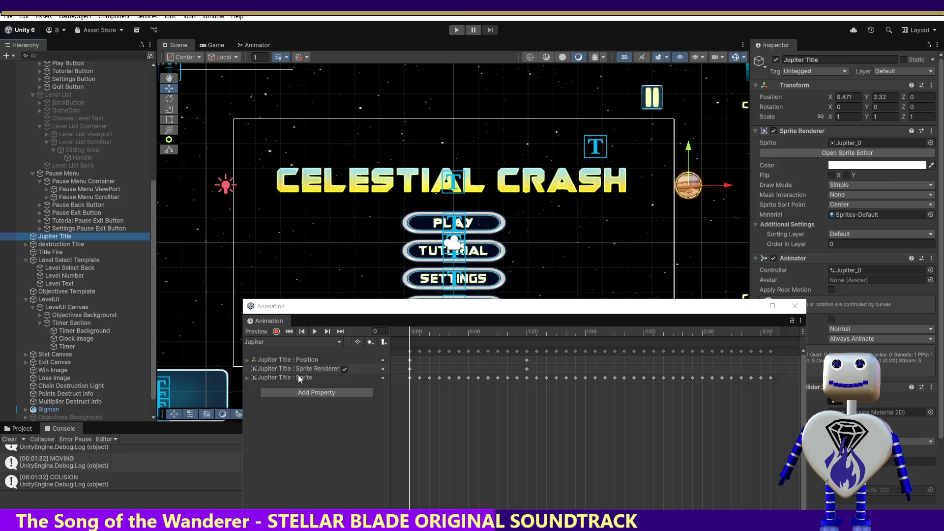
click(303, 359)
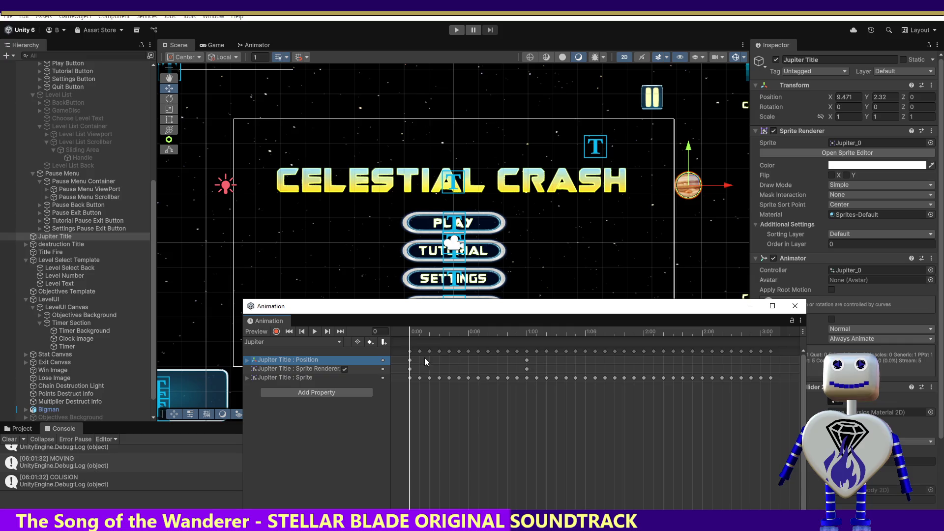
click(527, 359)
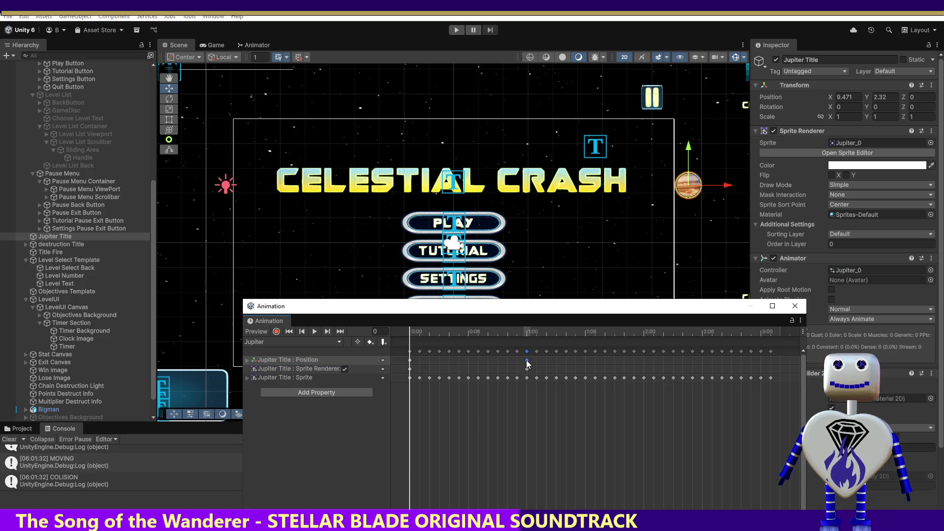
right_click(527, 362)
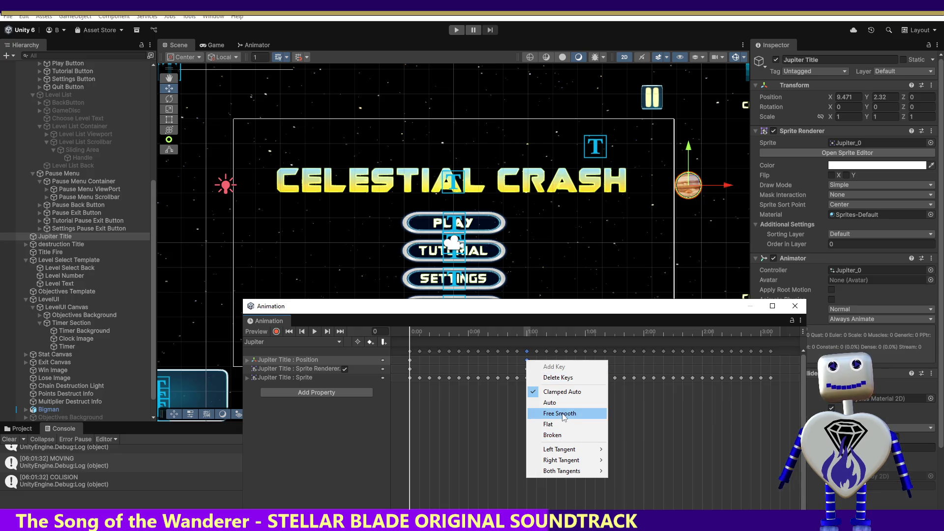
click(562, 414)
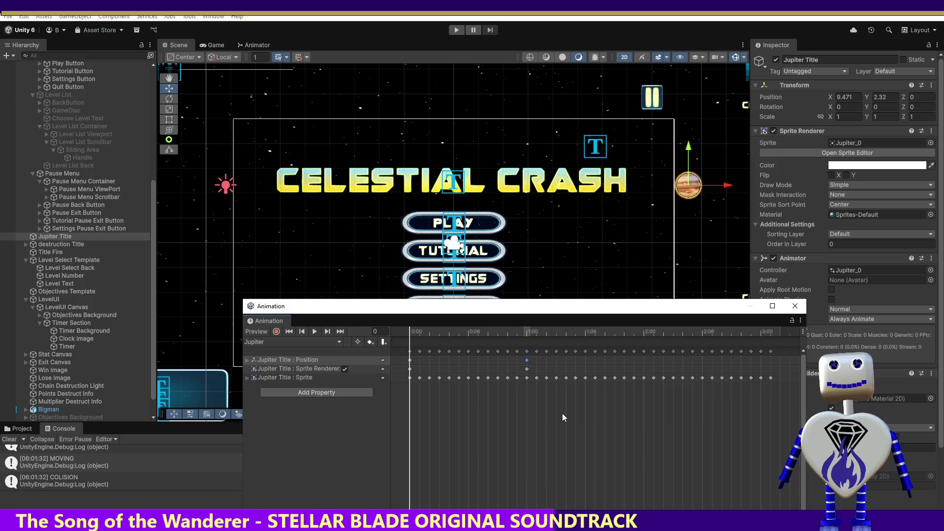
right_click(527, 362)
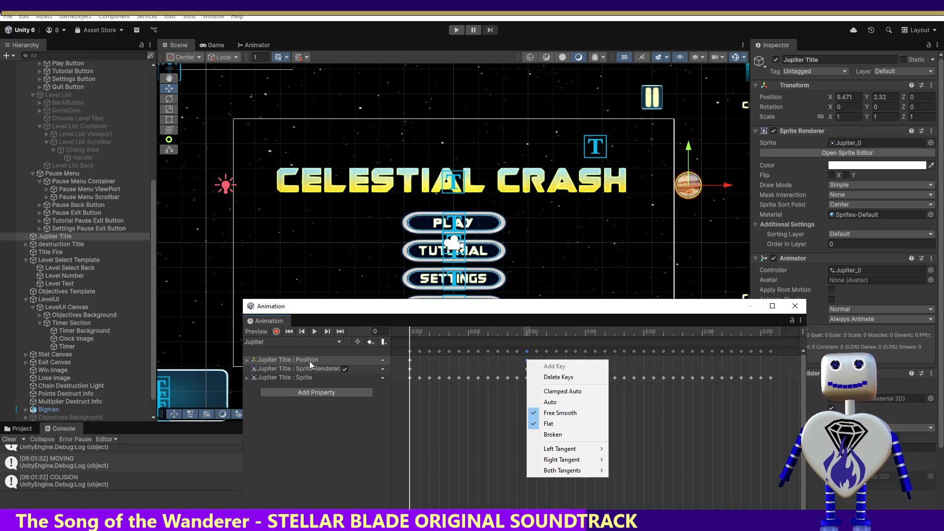
Set destruction Title's 0:10 Sprite Renderer keyframe to Free Smooth and start a playtest.
click(67, 246)
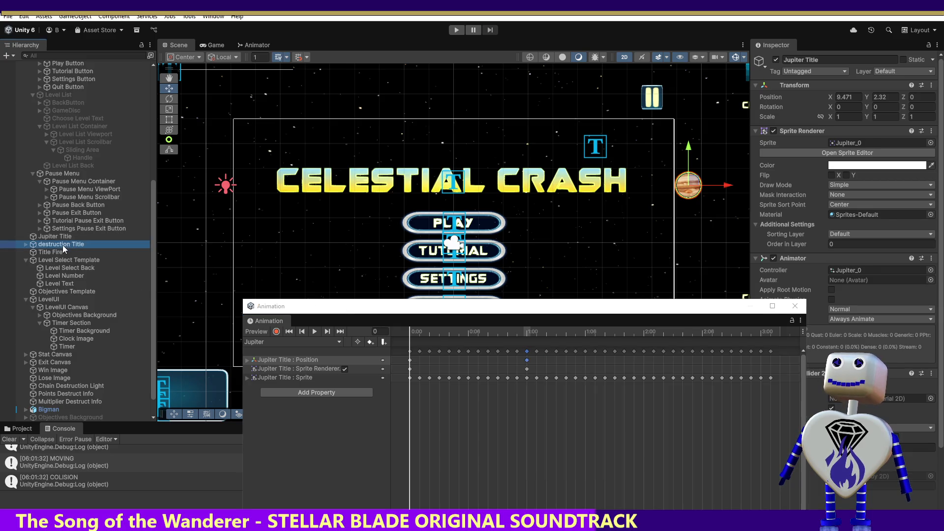
right_click(559, 369)
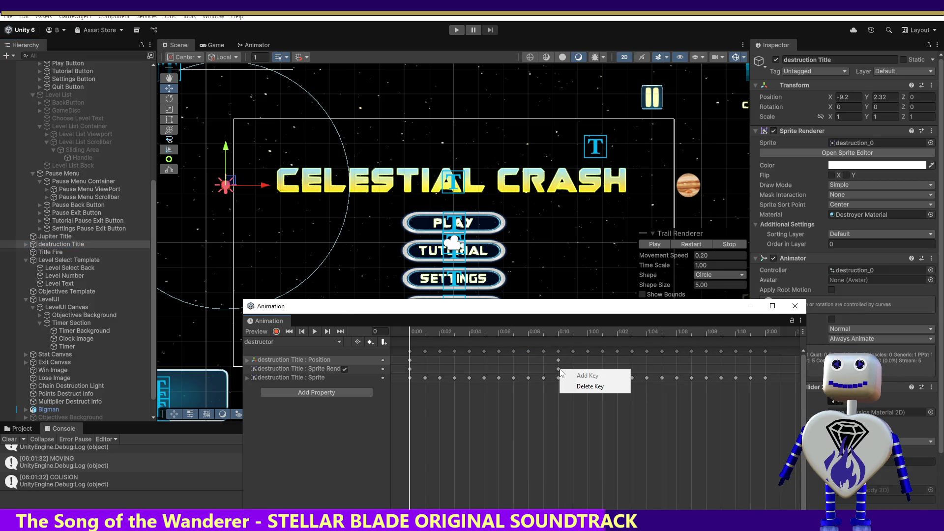
click(559, 369)
right_click(559, 370)
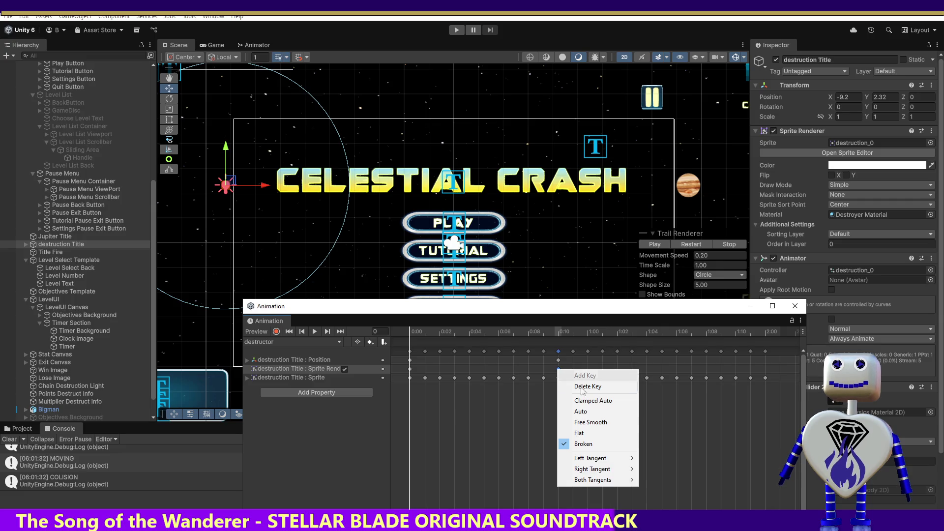
click(588, 423)
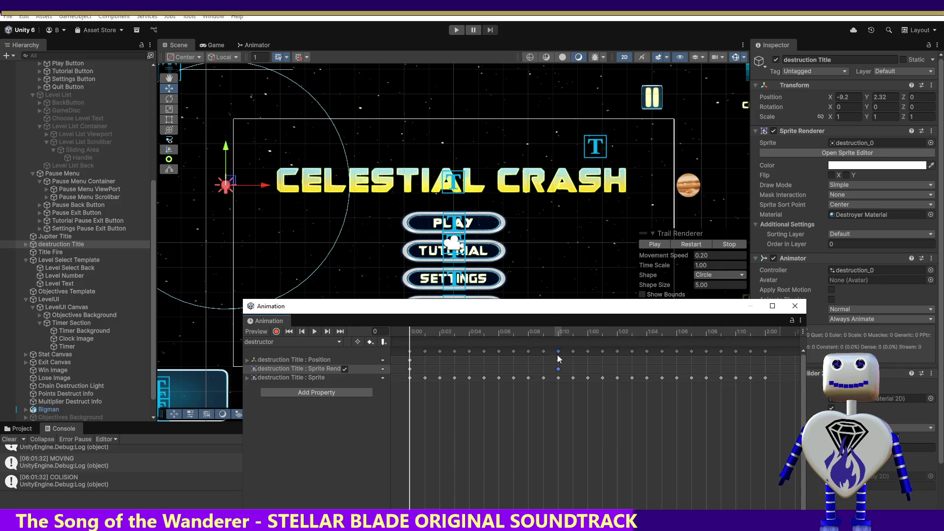
click(455, 30)
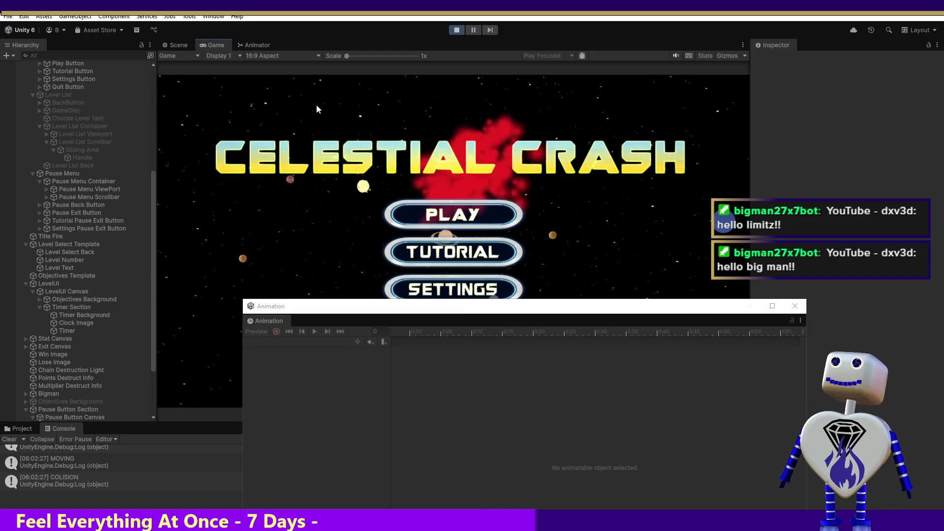
Stop the playtest after watching the title sprites collide in the Game view.
click(455, 32)
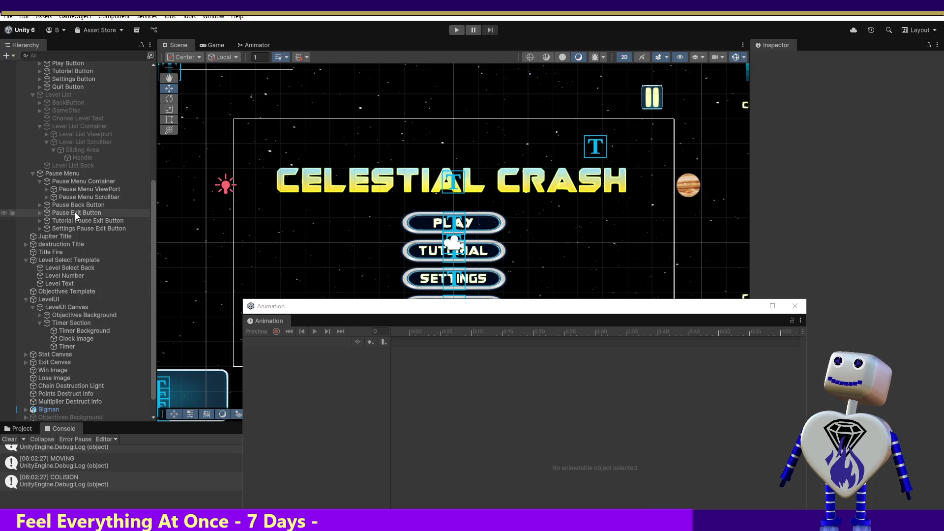
Set both tangents of destruction Title's 0:10 key to Free.
double_click(65, 243)
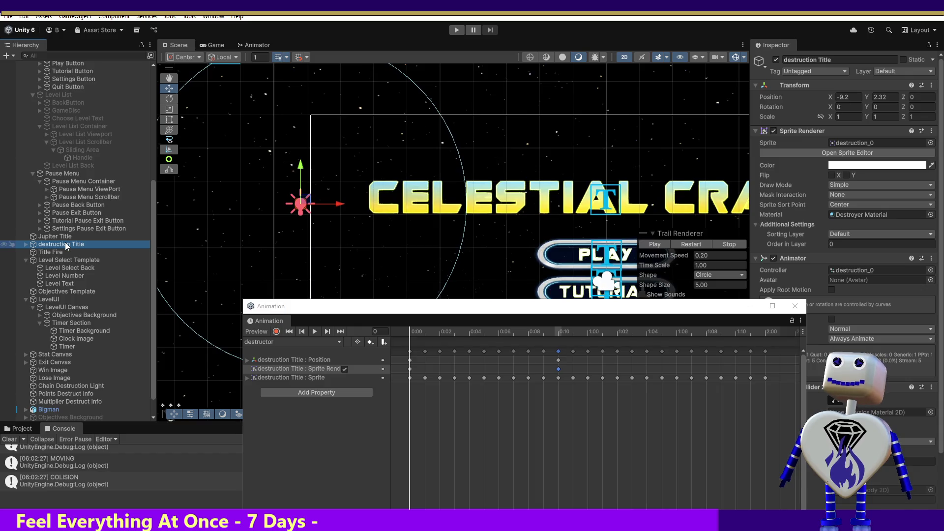
click(369, 371)
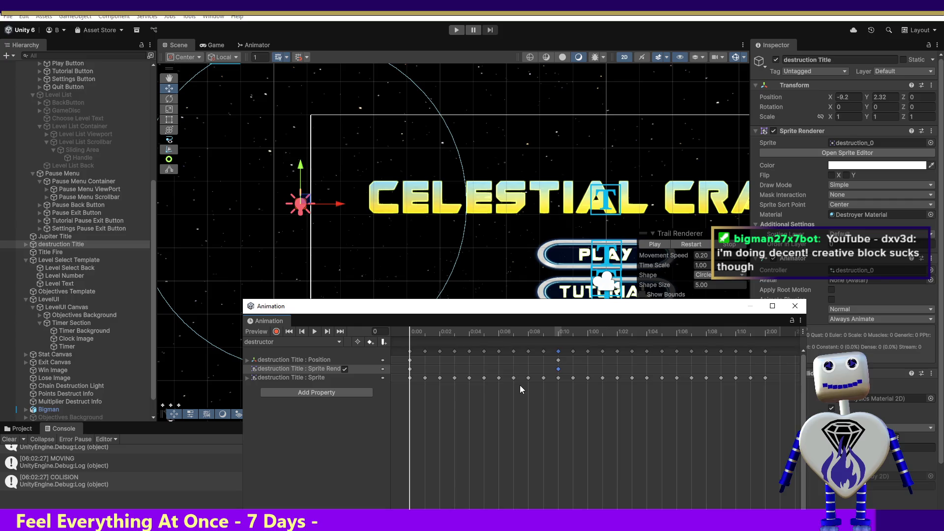
right_click(559, 370)
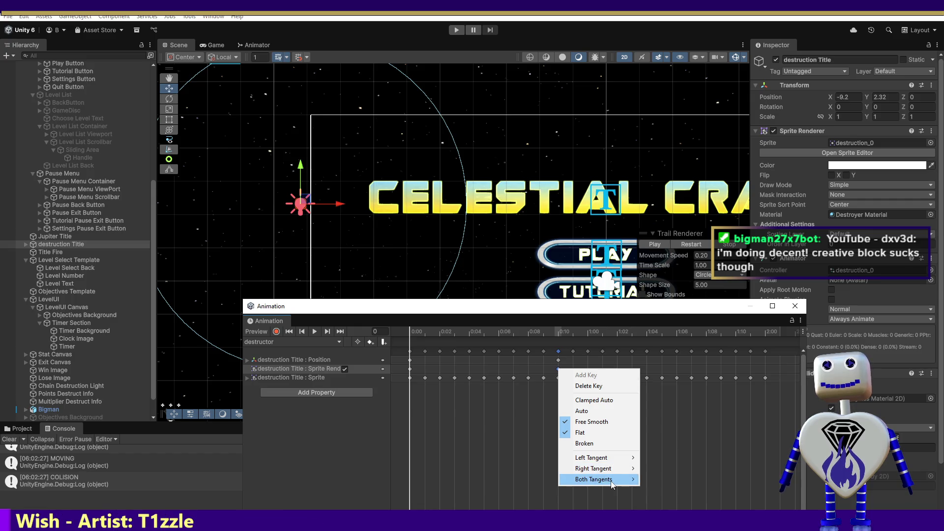
mouse_move(612, 483)
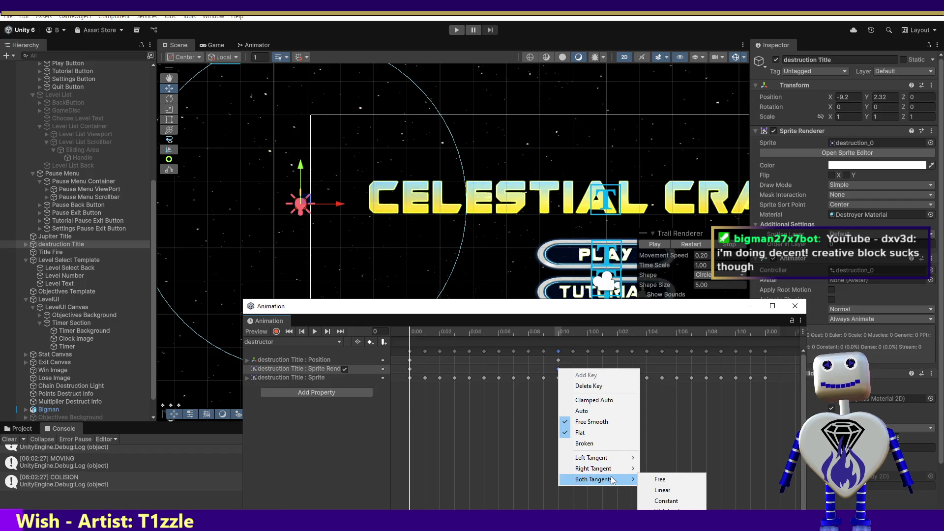
click(651, 479)
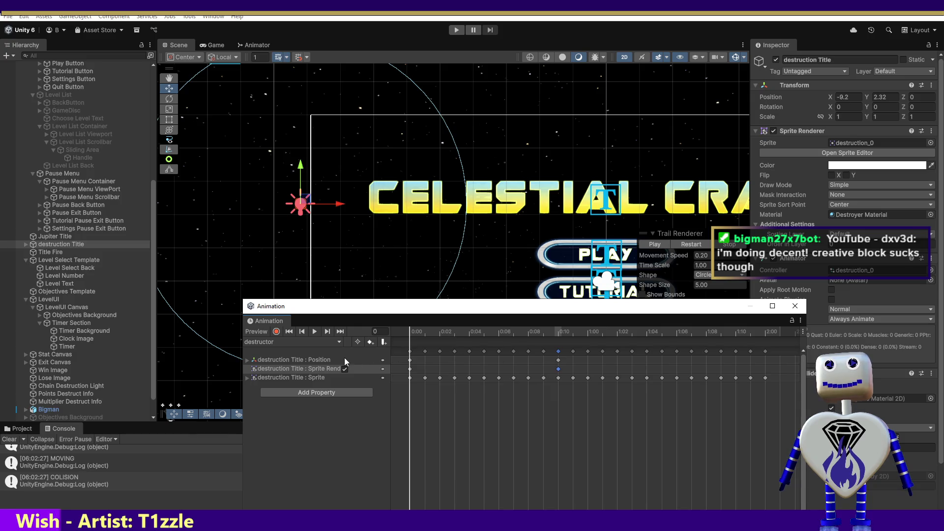
Change both tangents of Jupiter Title's 1:00 keys, then start another playtest.
click(66, 238)
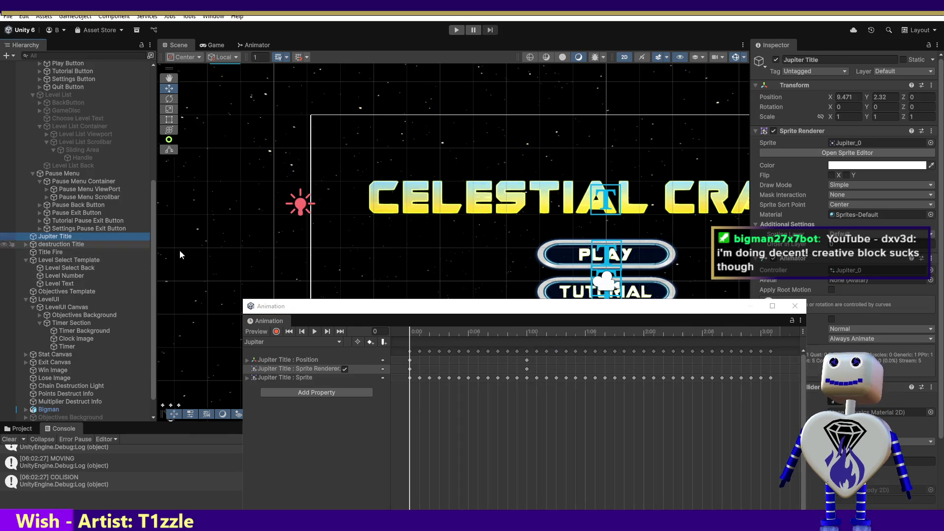
right_click(527, 368)
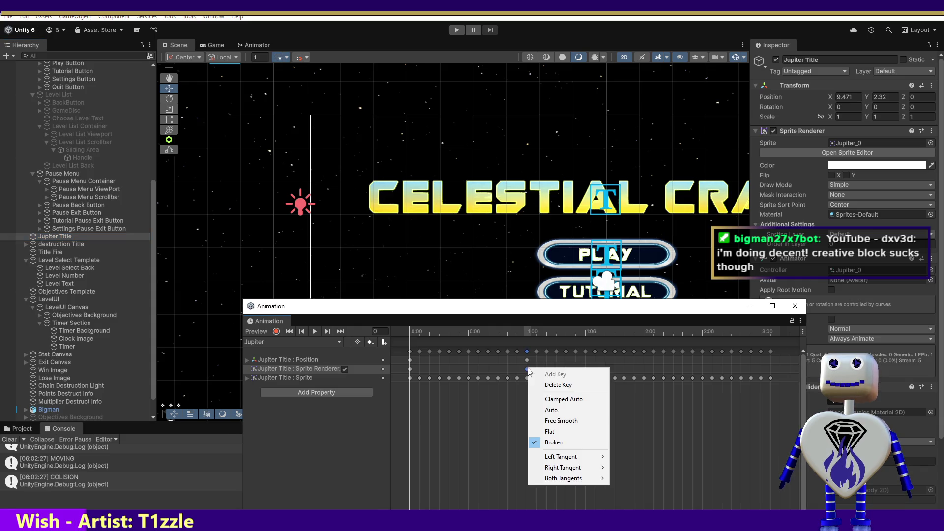
mouse_move(580, 482)
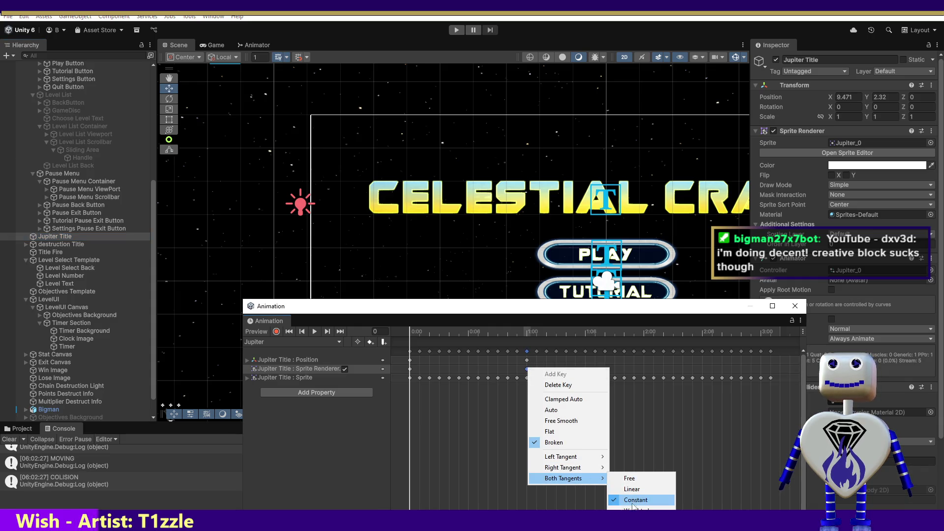
click(635, 475)
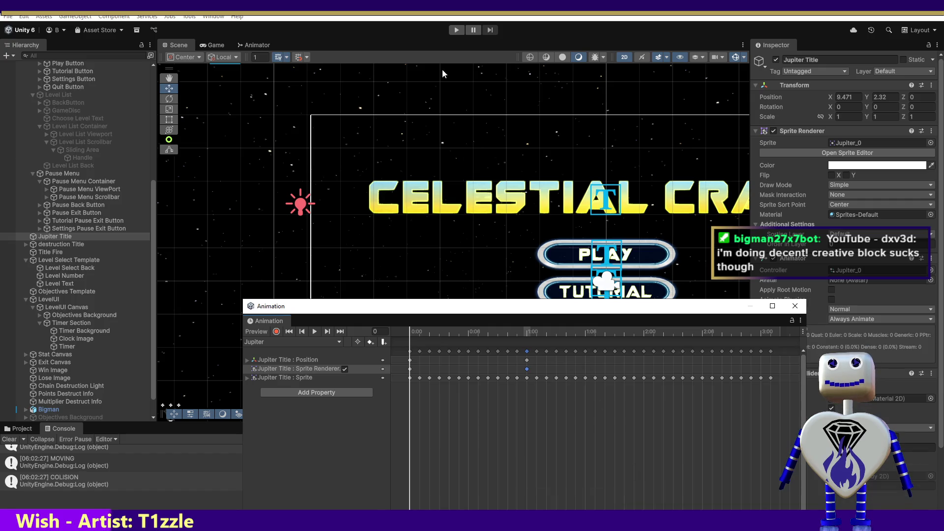
click(457, 29)
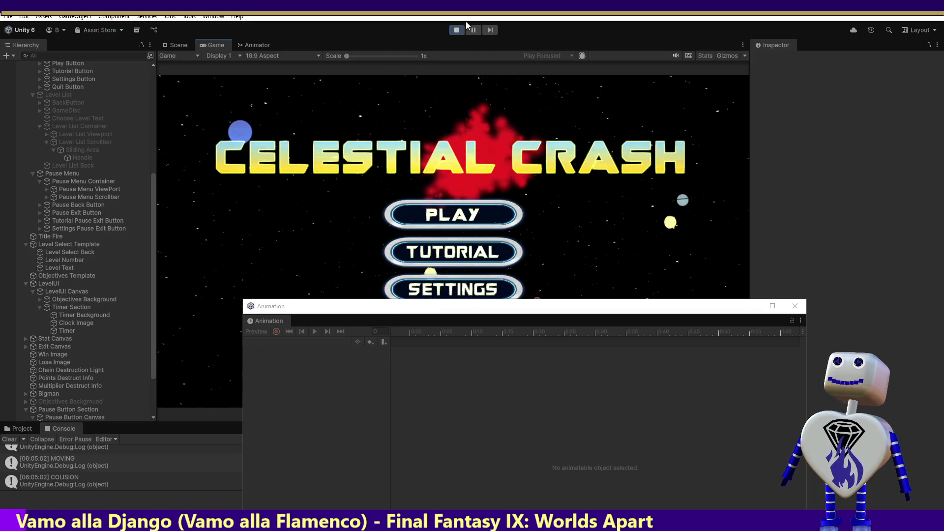
Stop the playtest after checking the title collision again.
click(457, 30)
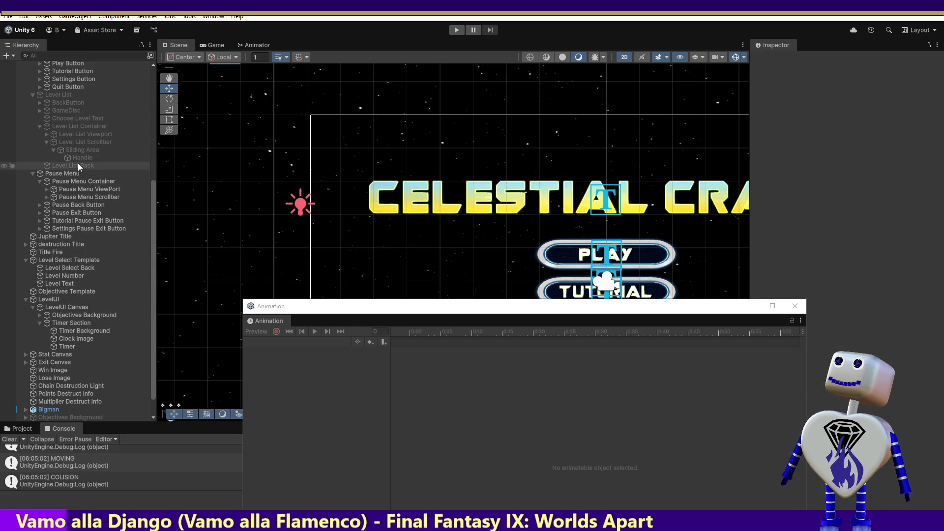
Remove the Sprite Renderer and Position tracks from Jupiter Title's clip, then select destruction Title.
click(72, 236)
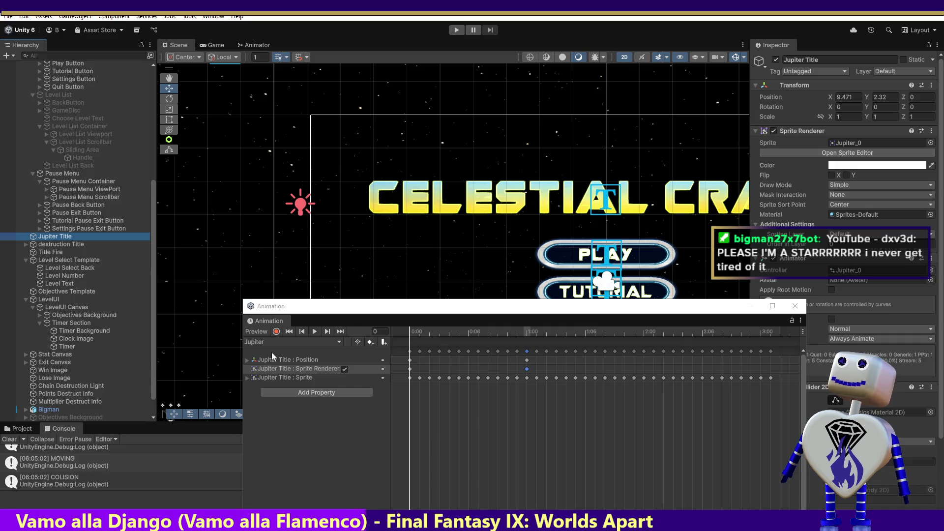
click(373, 370)
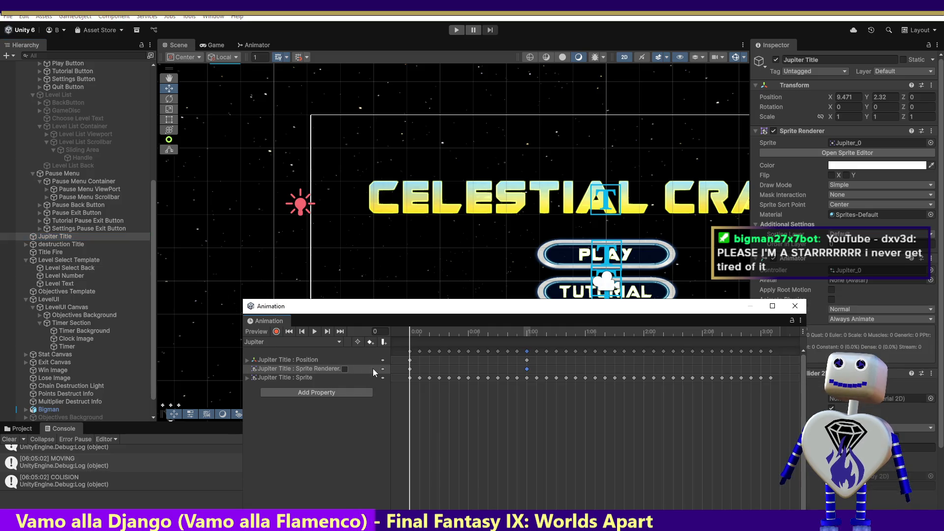
click(279, 368)
right_click(279, 368)
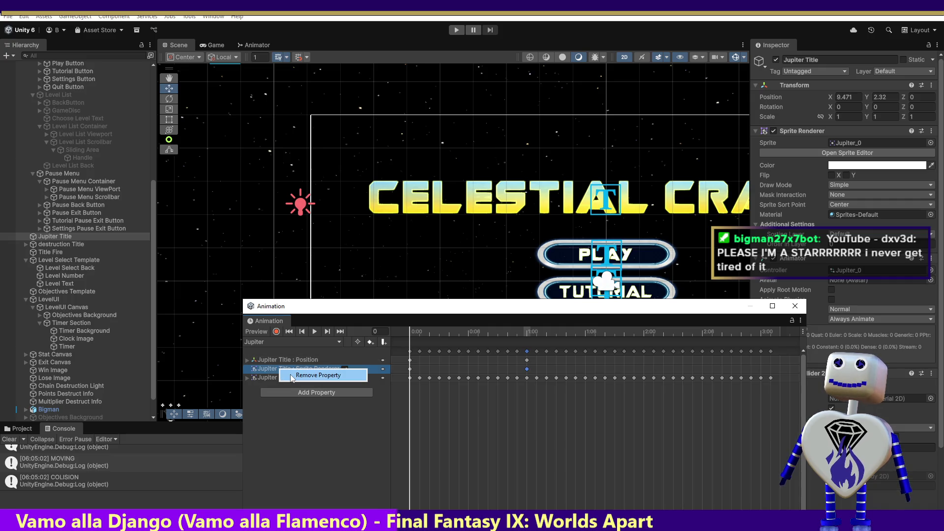
click(292, 376)
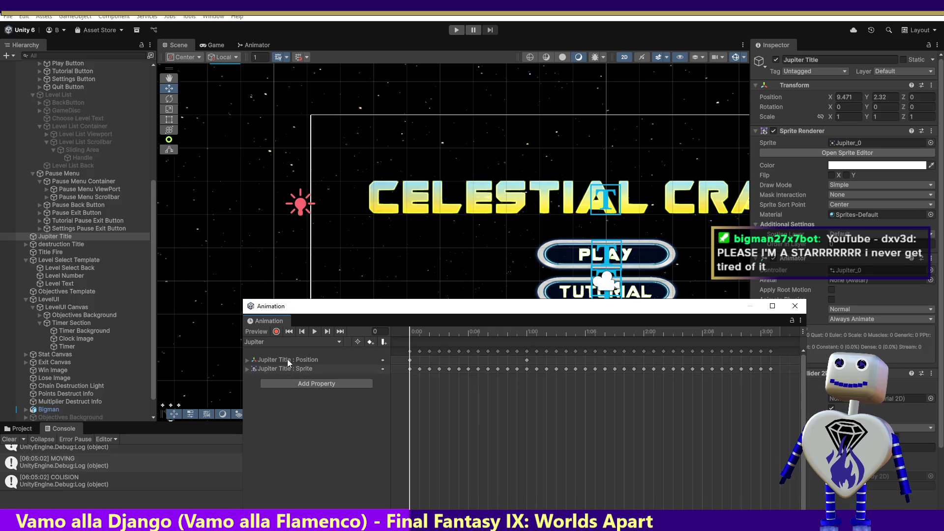
click(288, 359)
right_click(287, 359)
click(294, 367)
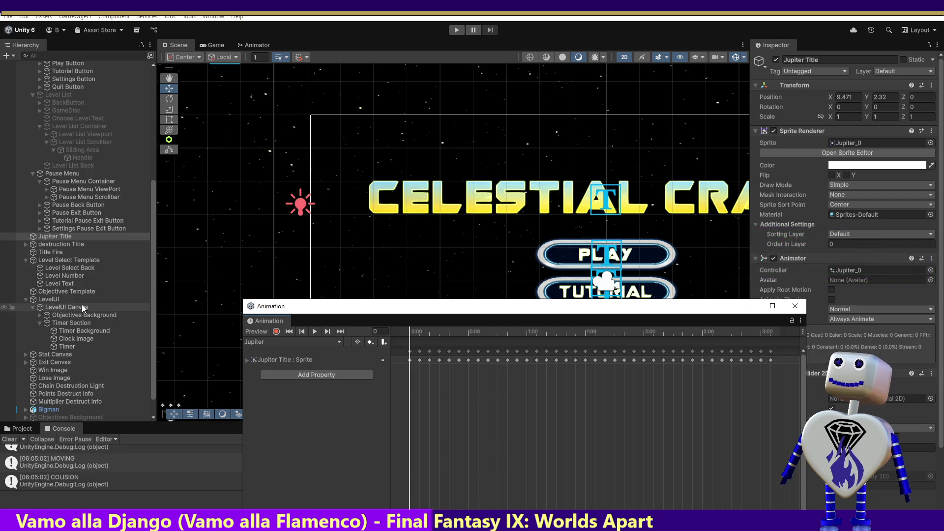
click(54, 245)
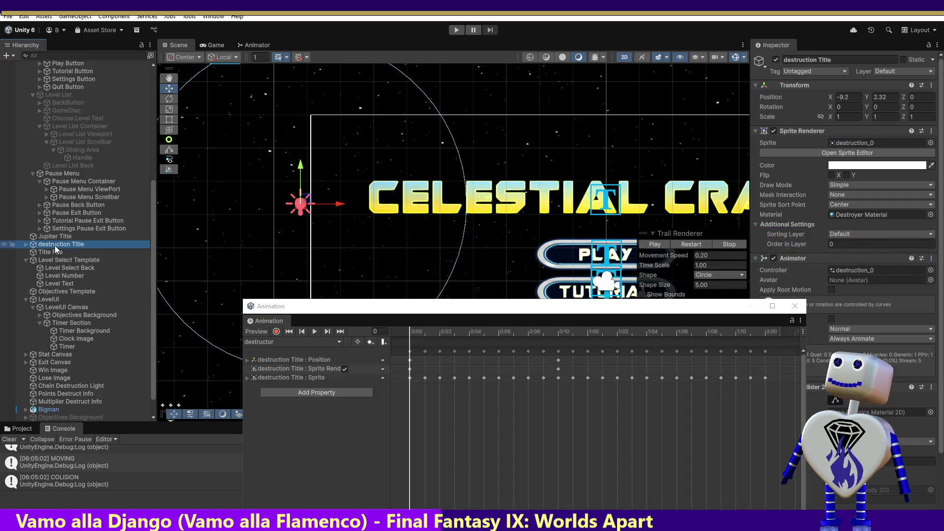
Remove destruction Title's Position and Sprite Renderer tracks, then show the Animator graph.
click(290, 360)
right_click(292, 359)
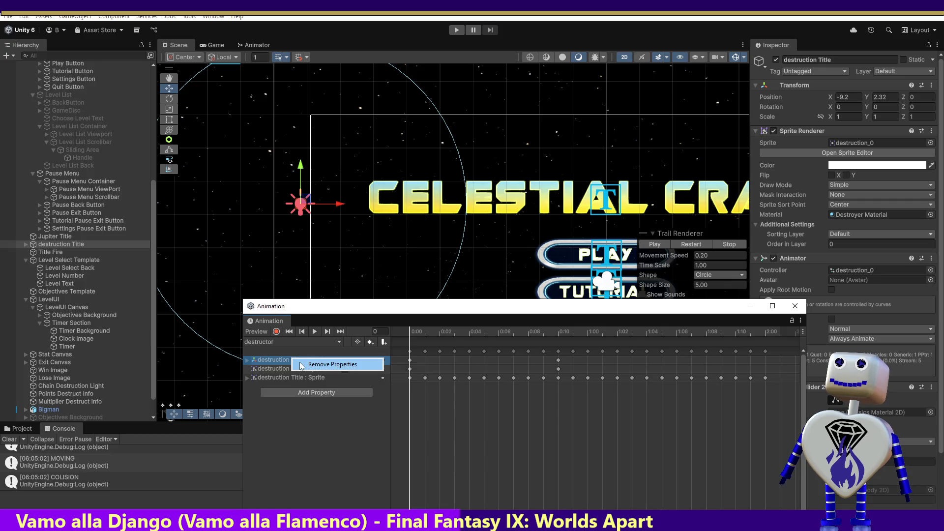
shift+click(273, 368)
right_click(295, 366)
click(324, 364)
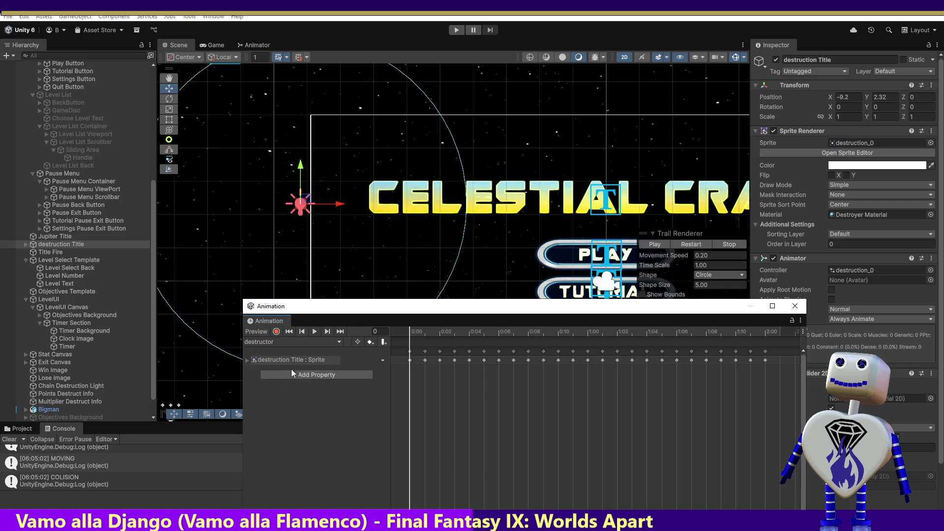
click(794, 306)
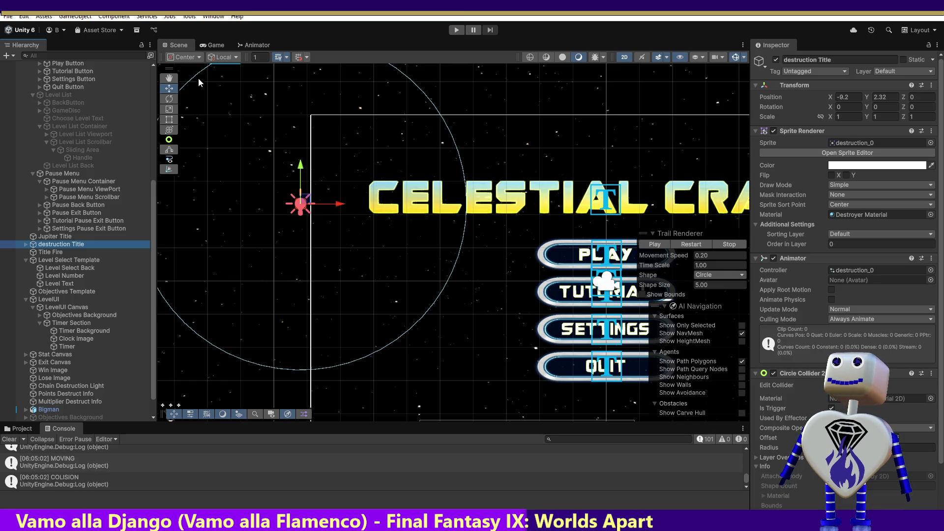
click(248, 45)
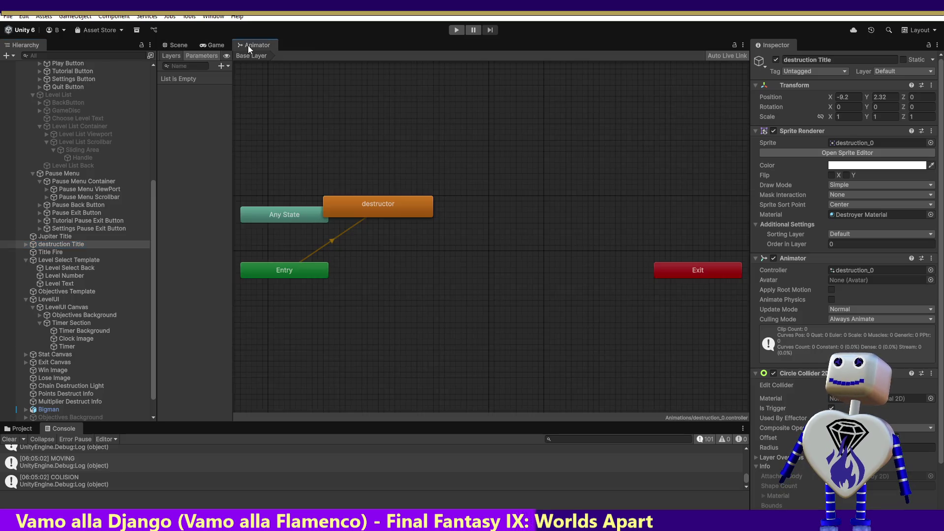
Tick Loop Time on the destructor state's clip, then reopen its settings from destruction Title.
click(370, 212)
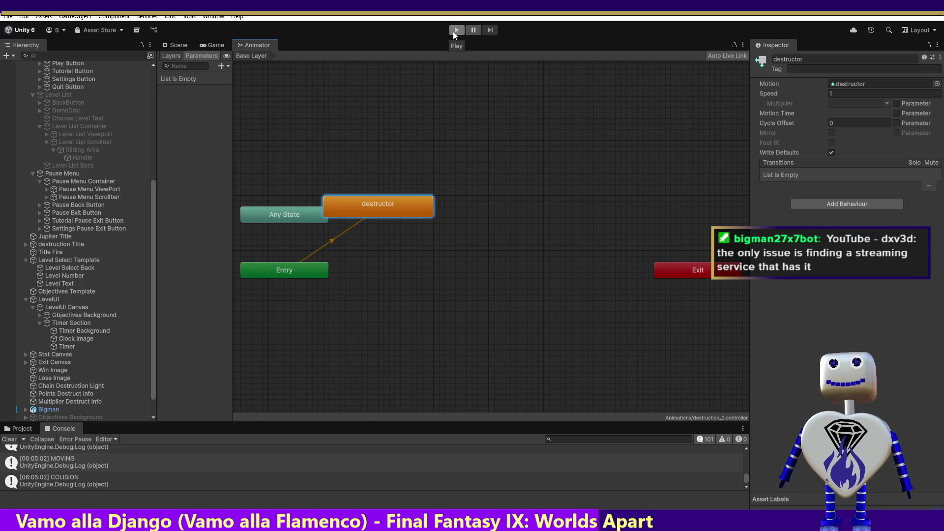
double_click(393, 207)
click(831, 92)
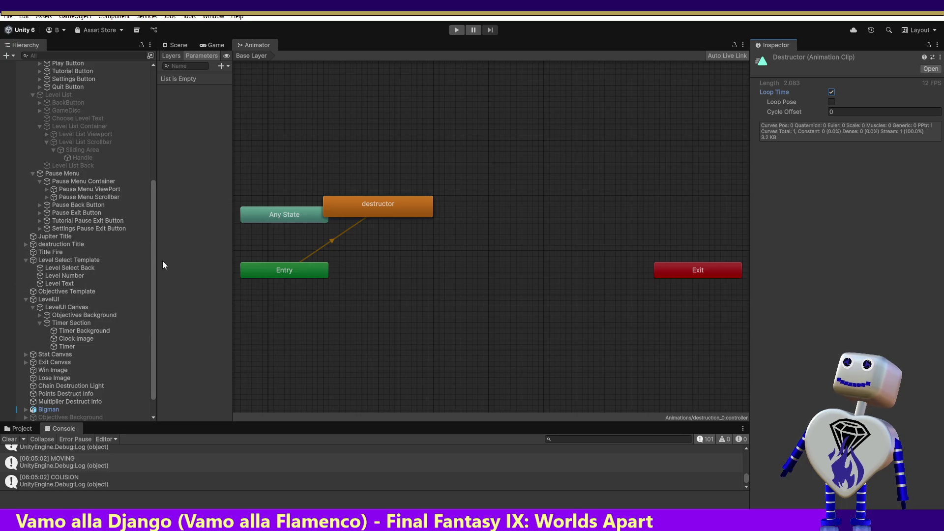
click(154, 290)
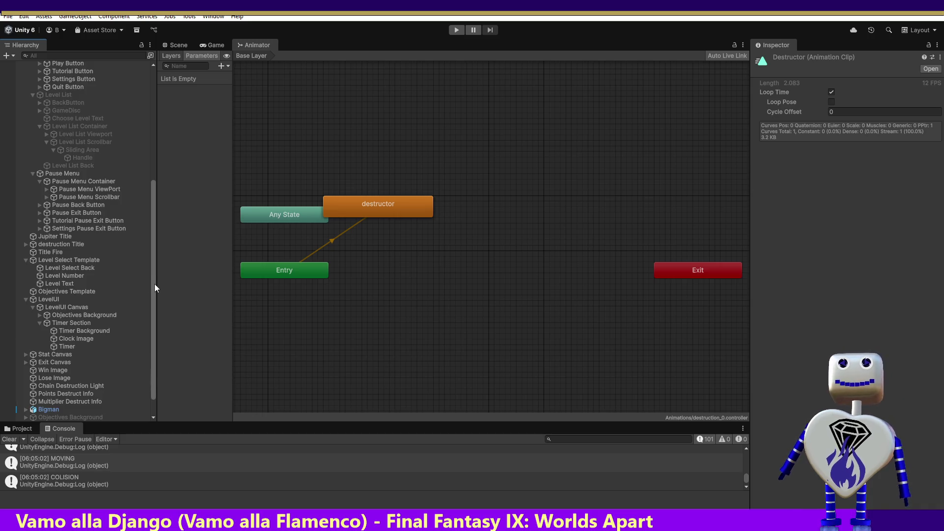
click(56, 238)
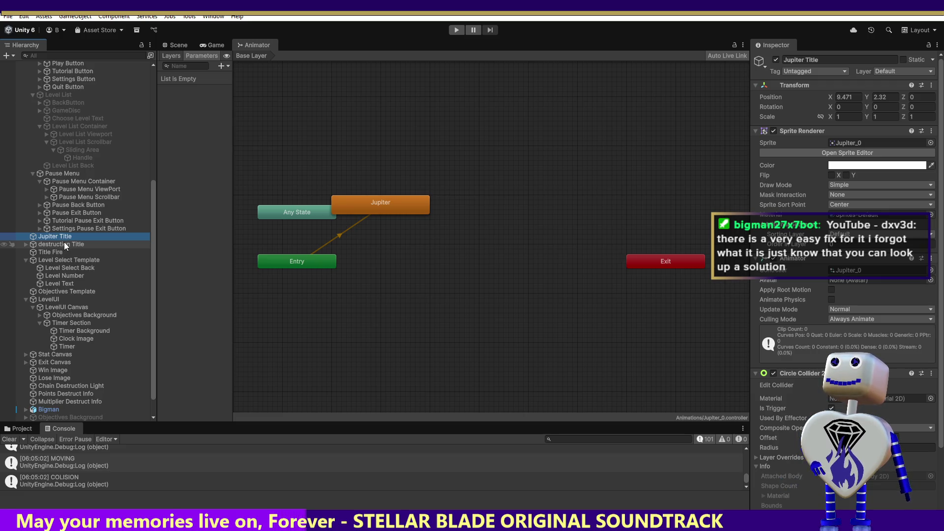
click(62, 246)
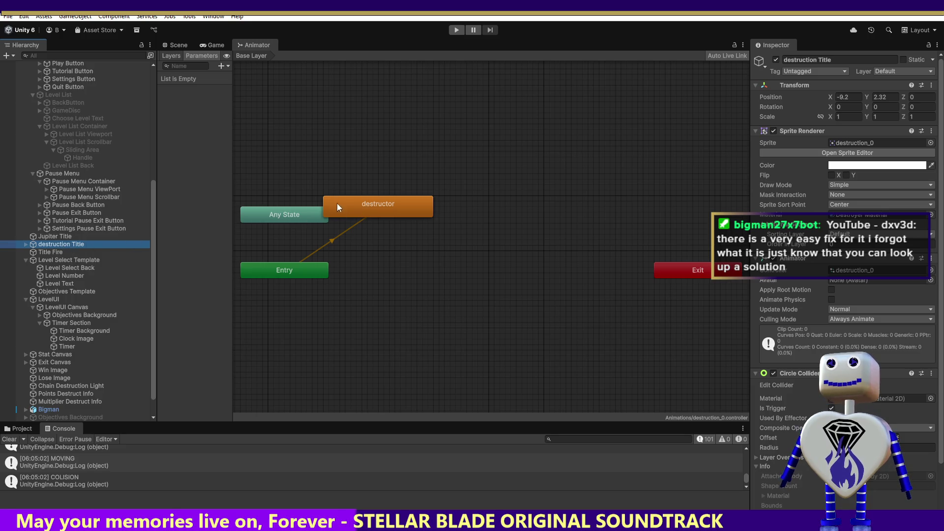
click(354, 206)
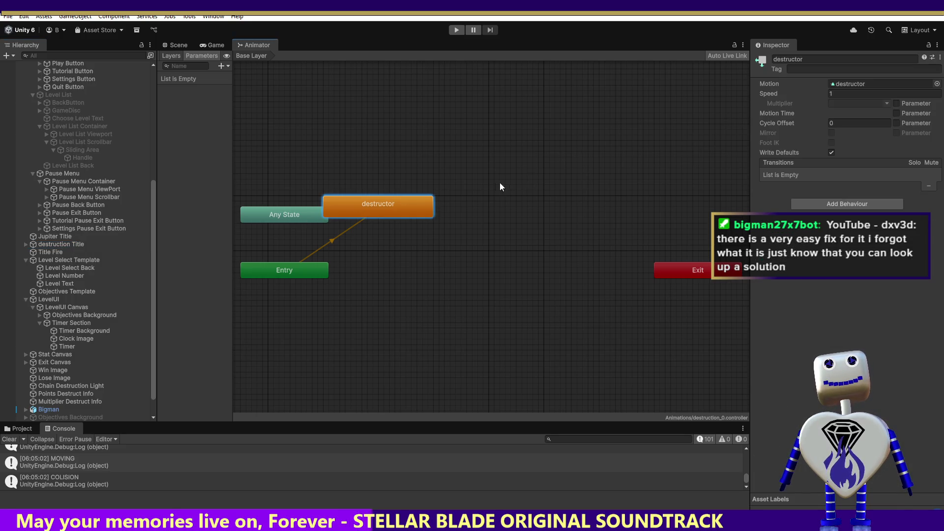
double_click(405, 199)
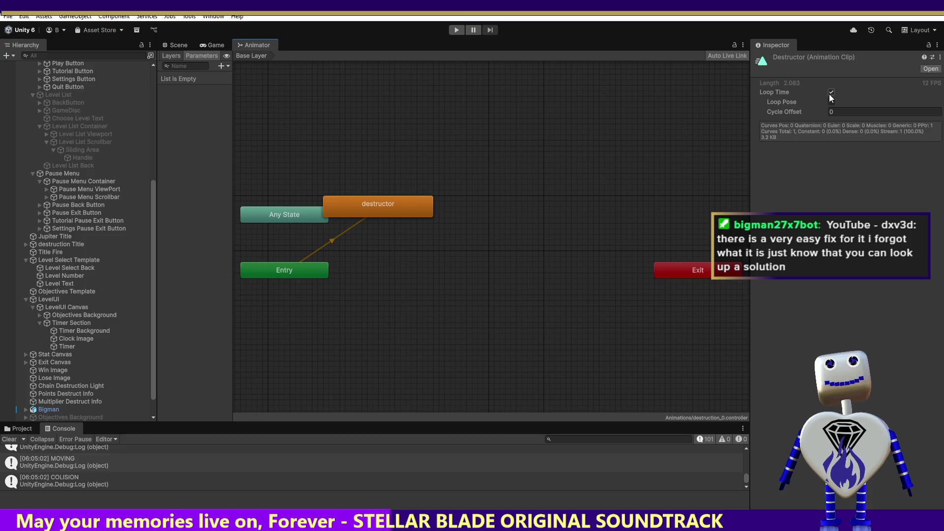
Select Jupiter Title and tick Loop Time on its Jupiter clip.
click(62, 238)
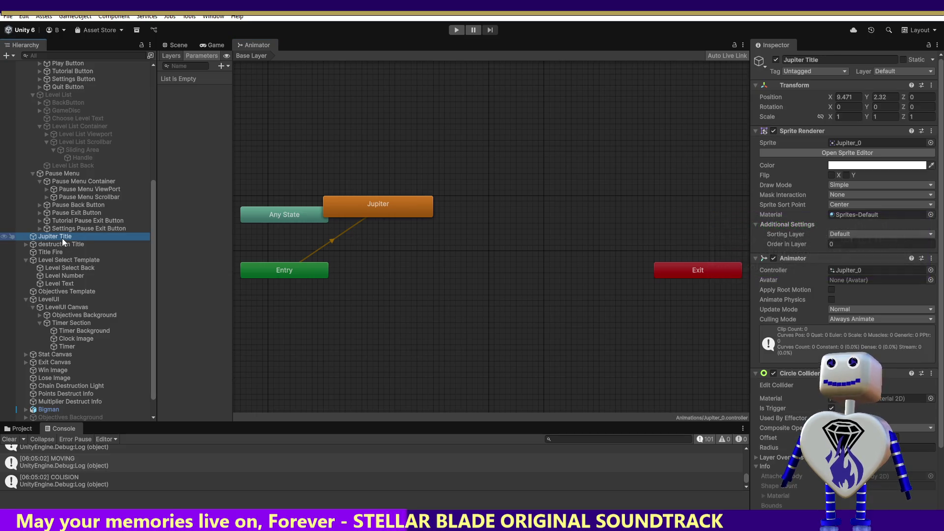
click(62, 238)
click(84, 242)
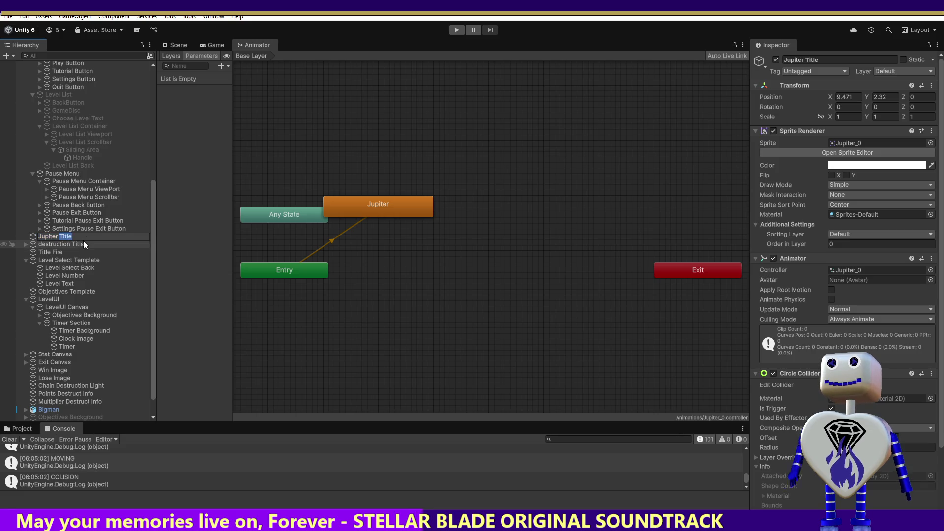
click(75, 236)
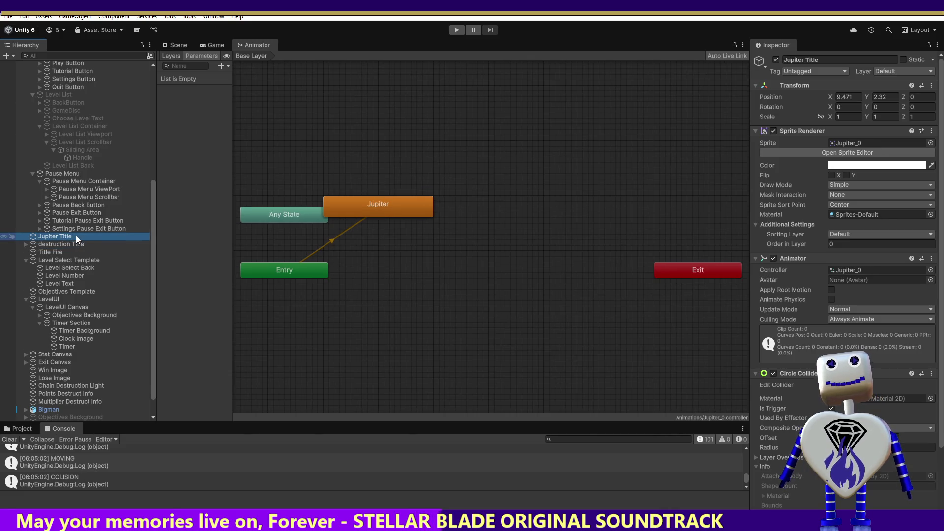
double_click(390, 208)
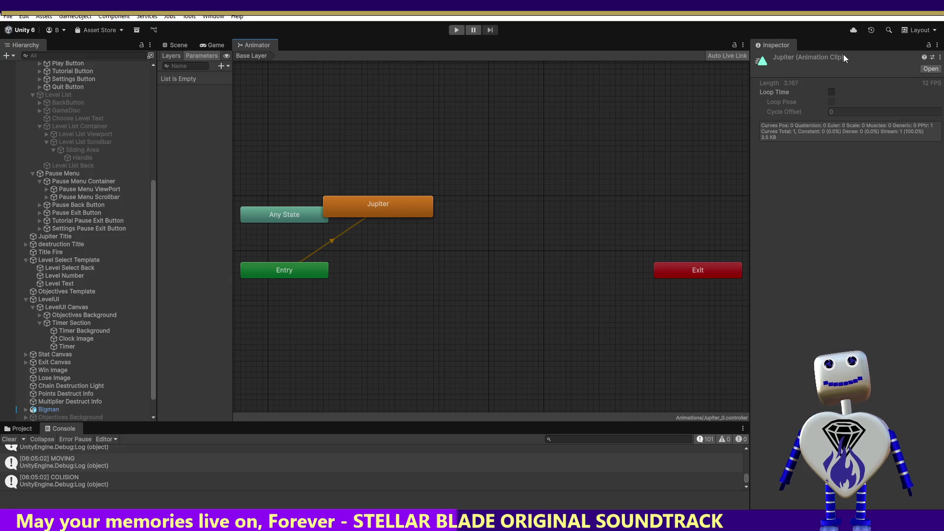
click(831, 92)
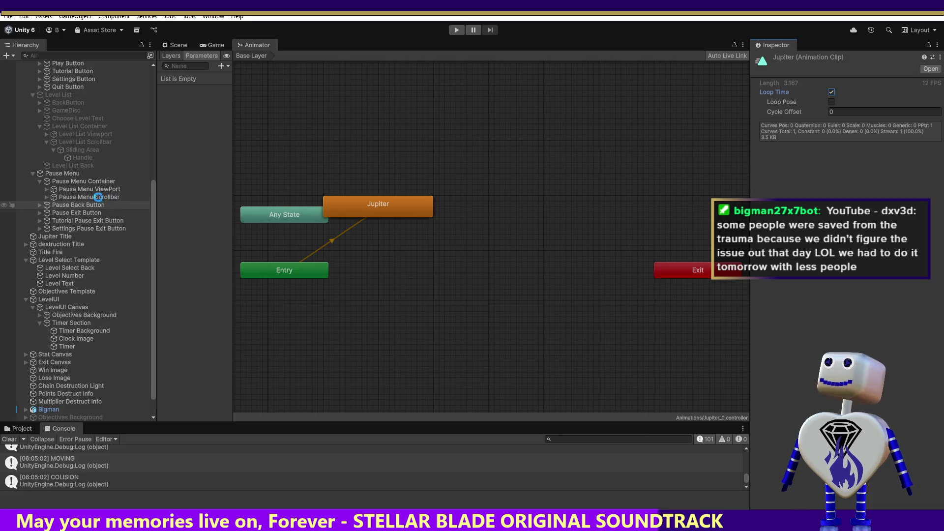
Recheck the loop settings of both the Destructor and Jupiter clips.
click(67, 241)
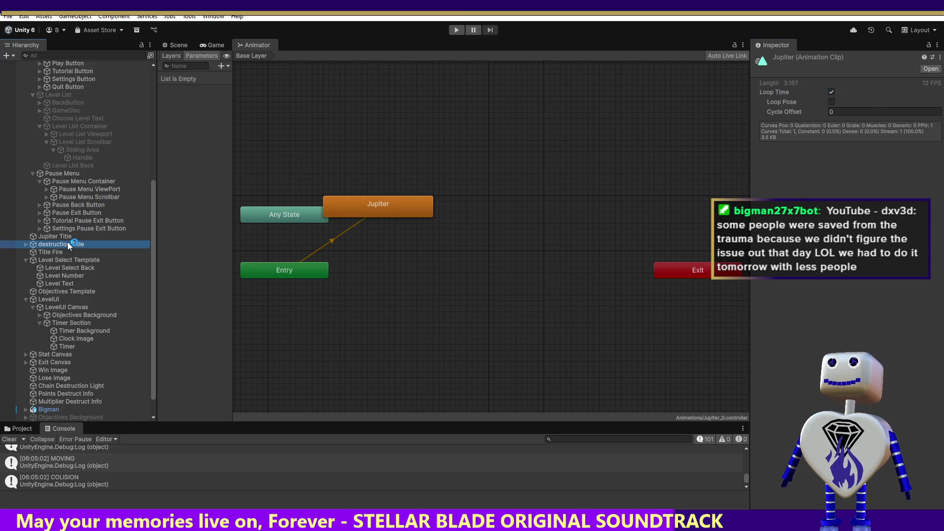
click(349, 205)
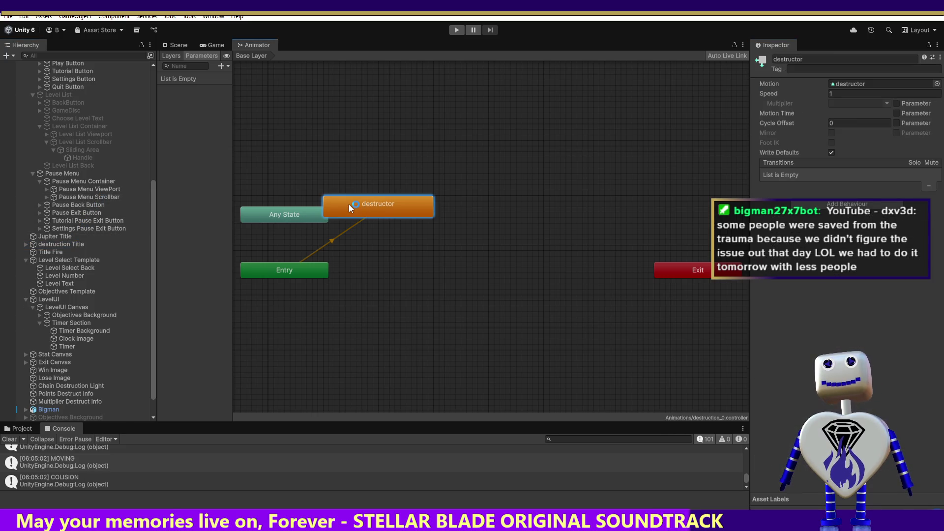
double_click(349, 205)
click(62, 238)
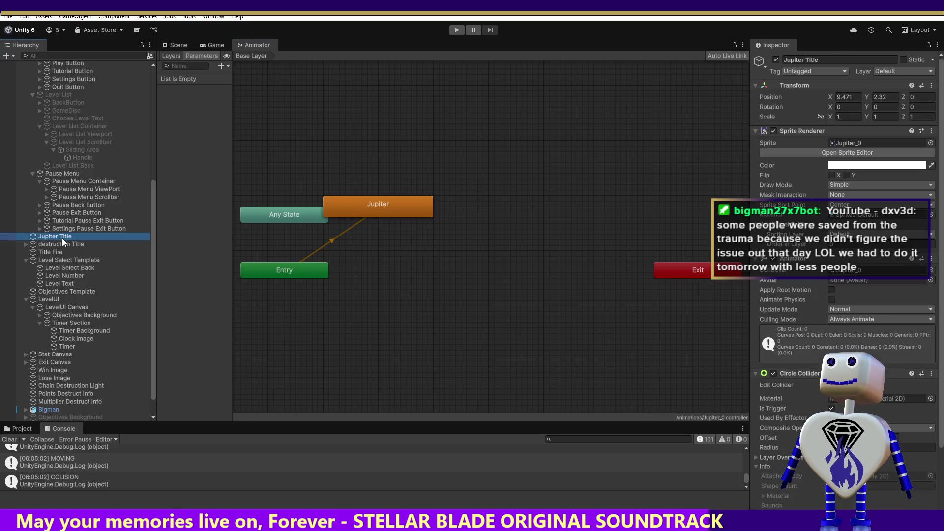
double_click(369, 204)
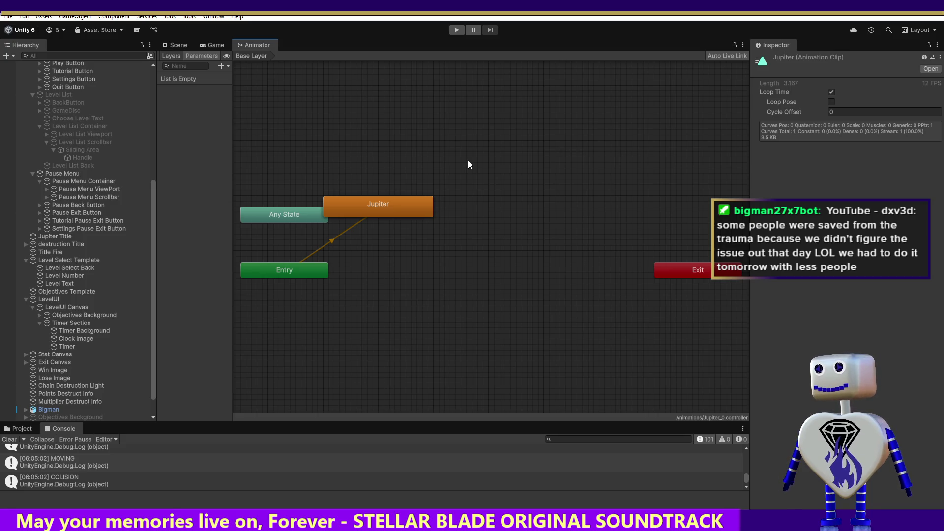
Uncomment the title movement code on lines 417–428 of MainController.cs and return to Unity.
key(alt+Tab)
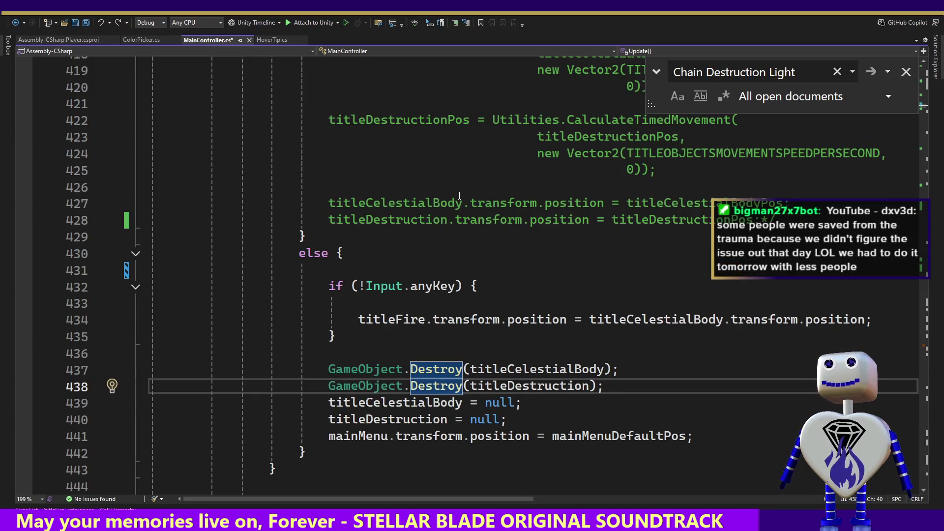
key(ctrl+z)
key(ctrl+z)
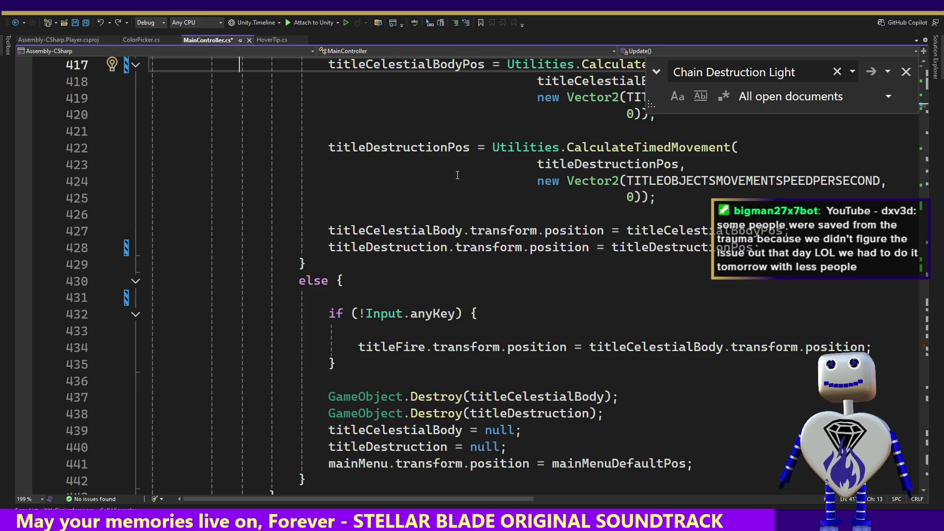
key(Up)
key(Up)
key(Up)
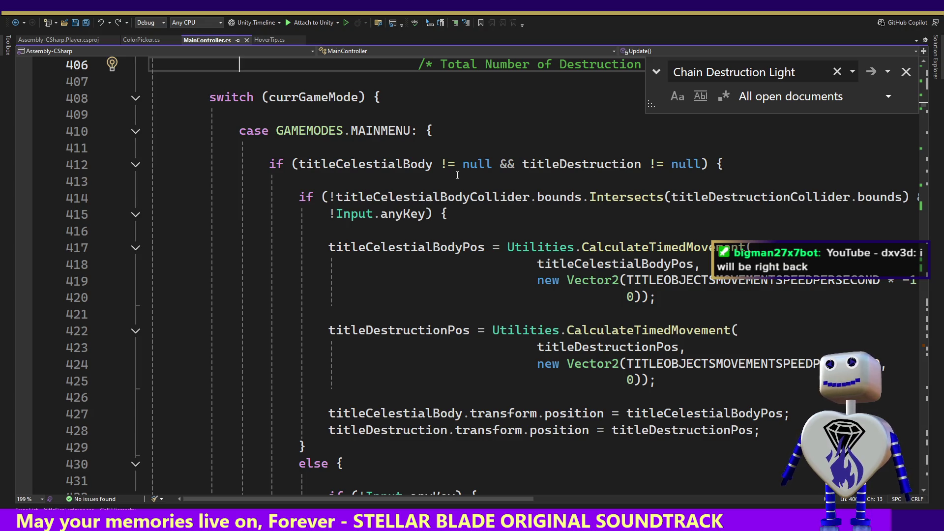
key(alt+Tab)
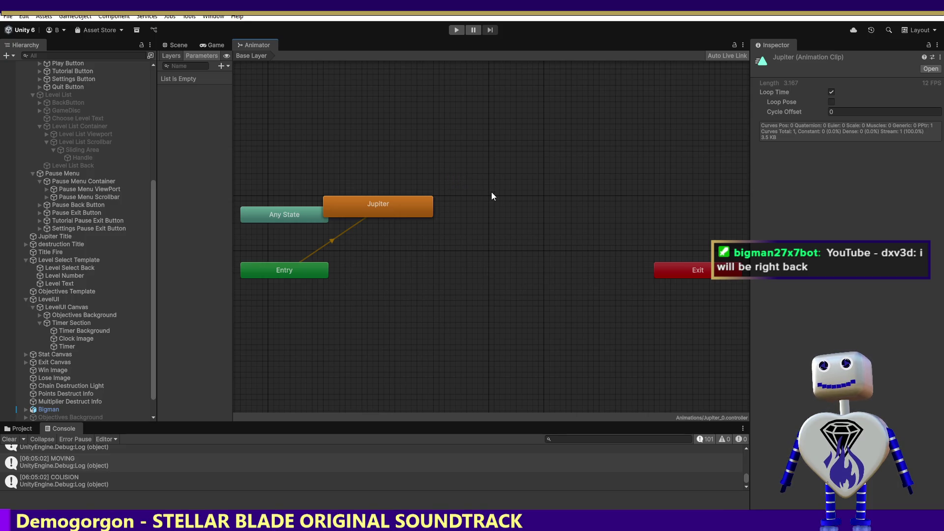
Start, stop and restart the main menu playtest in the Game view.
click(456, 31)
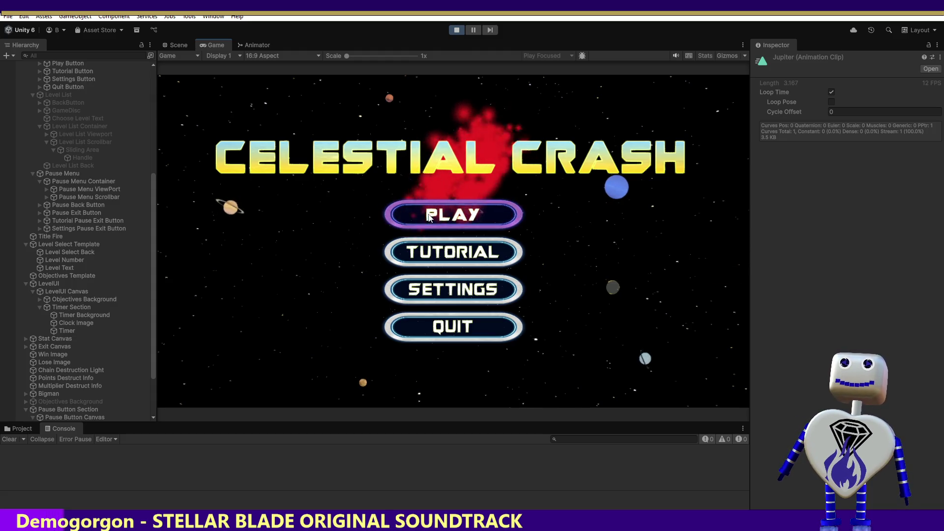
click(455, 30)
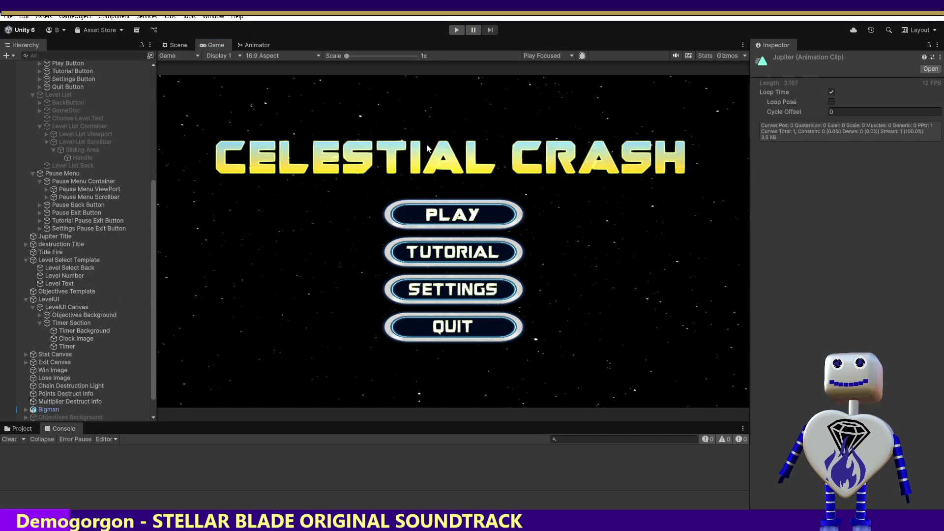
click(455, 31)
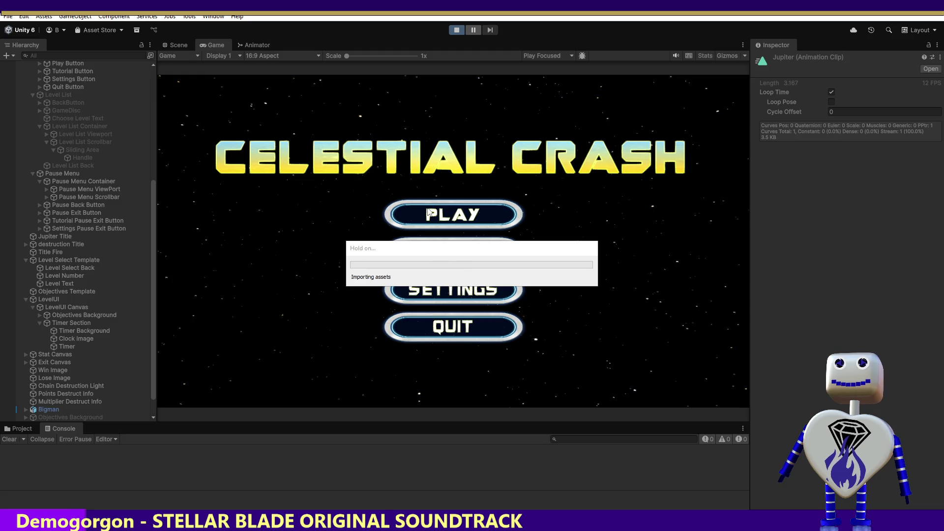
click(426, 208)
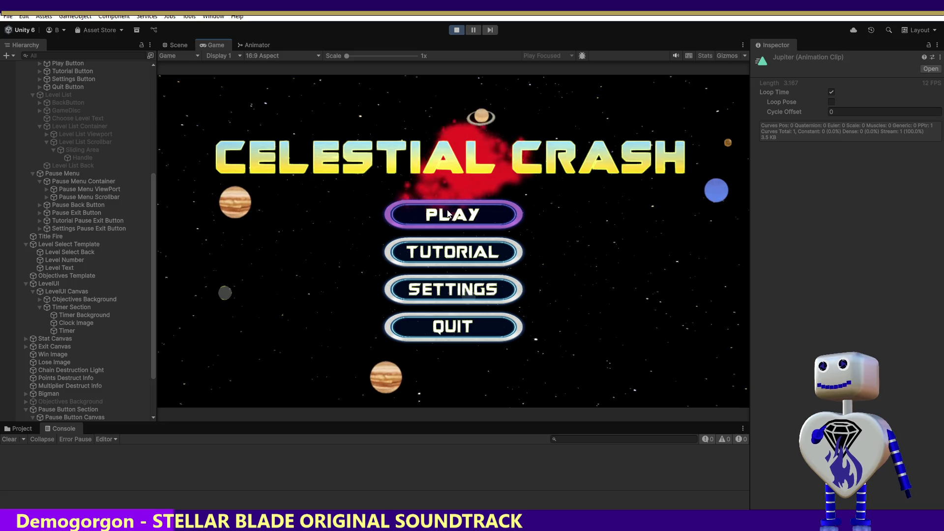
Check the level select and settings screens, returning to the main menu each time.
click(449, 214)
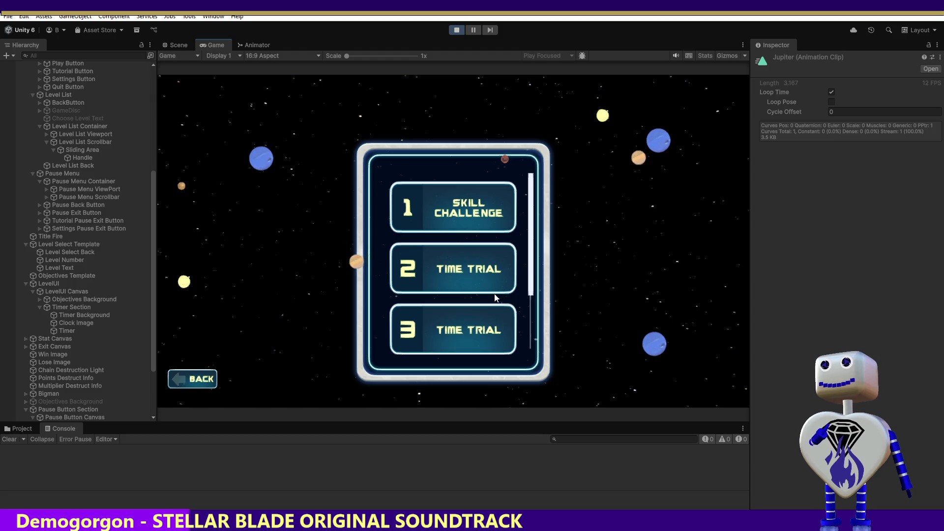
click(206, 380)
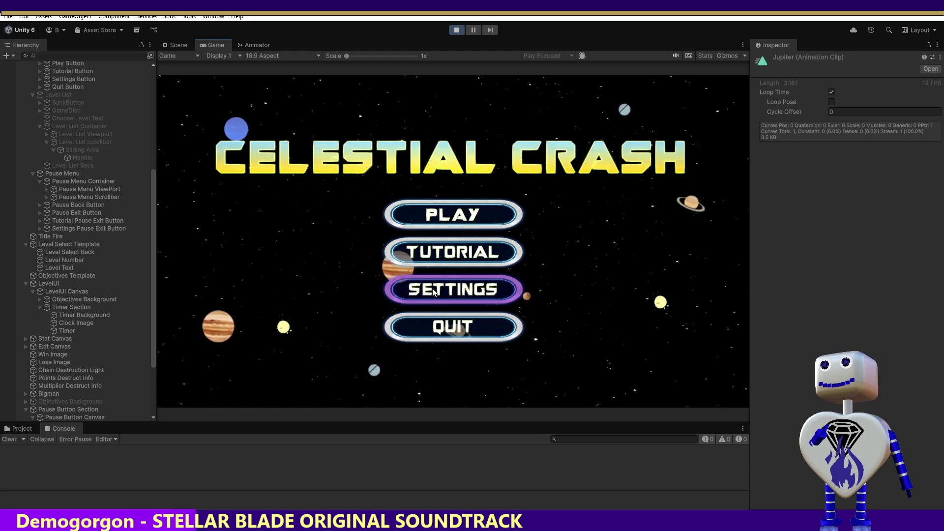
click(440, 289)
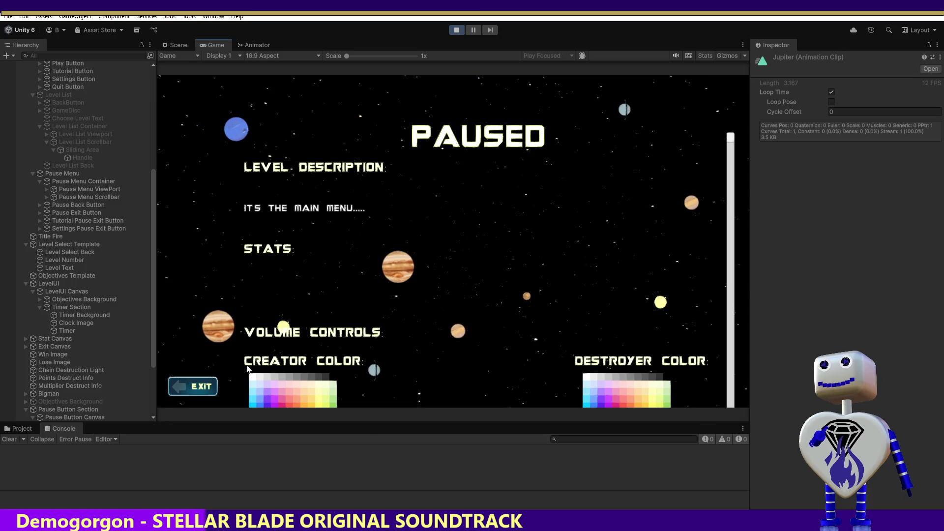
click(194, 386)
click(407, 223)
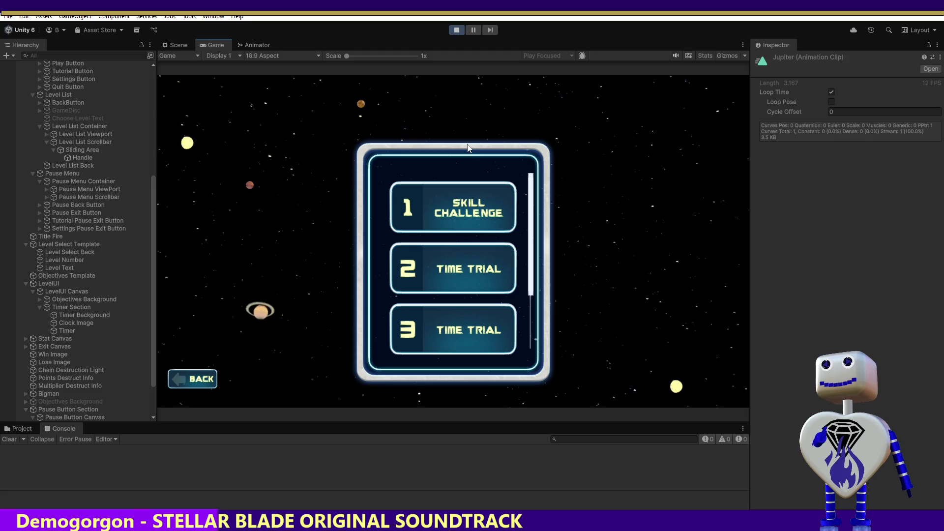
Launch level 3, pause it, and exit back through the level list to the main menu.
click(425, 322)
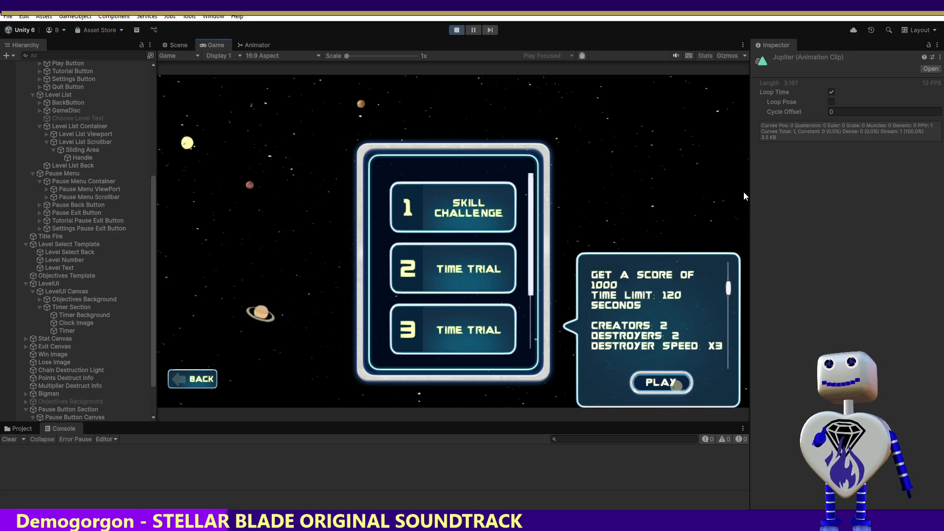
click(662, 382)
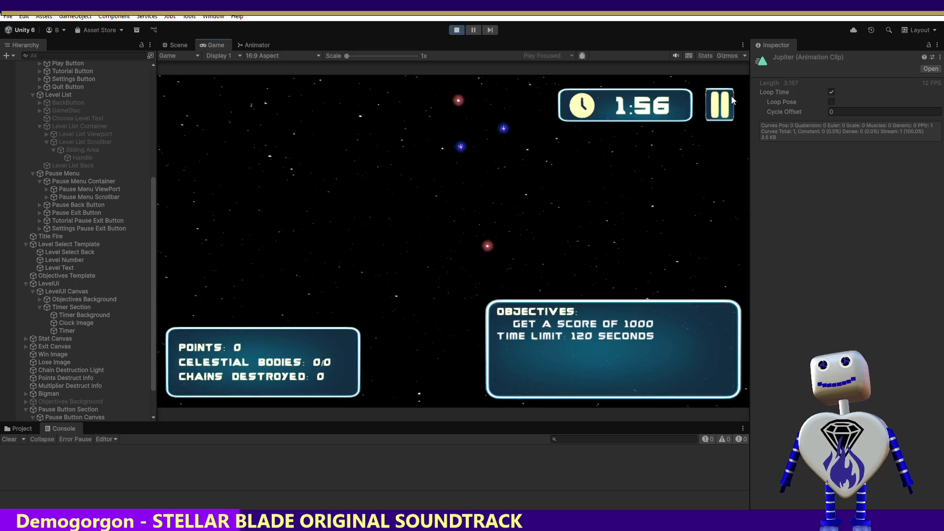
click(727, 98)
click(197, 386)
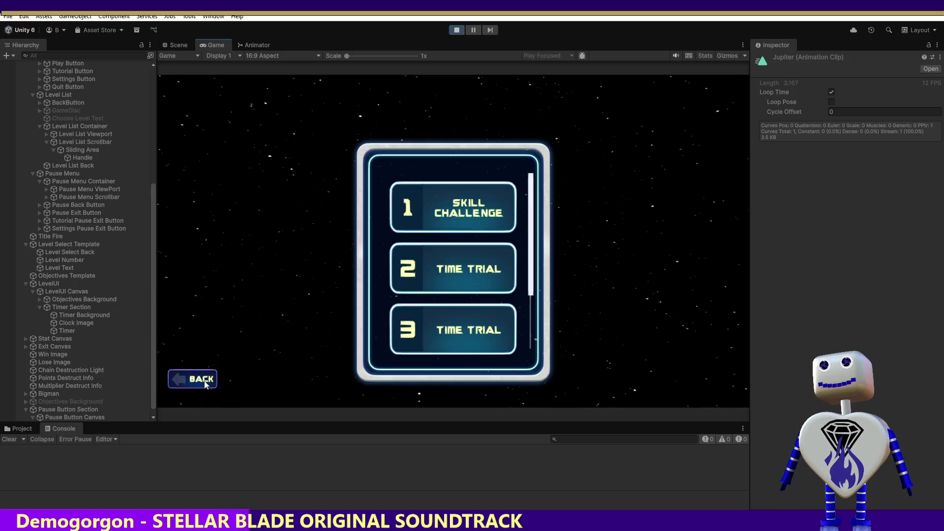
click(198, 380)
Reopen the level list, go back to the main menu, and start the tutorial.
click(449, 213)
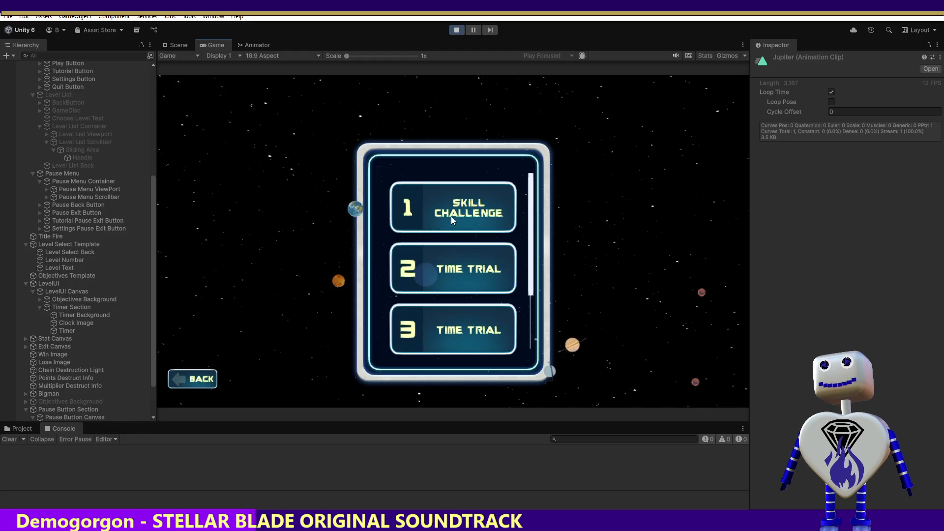
click(202, 379)
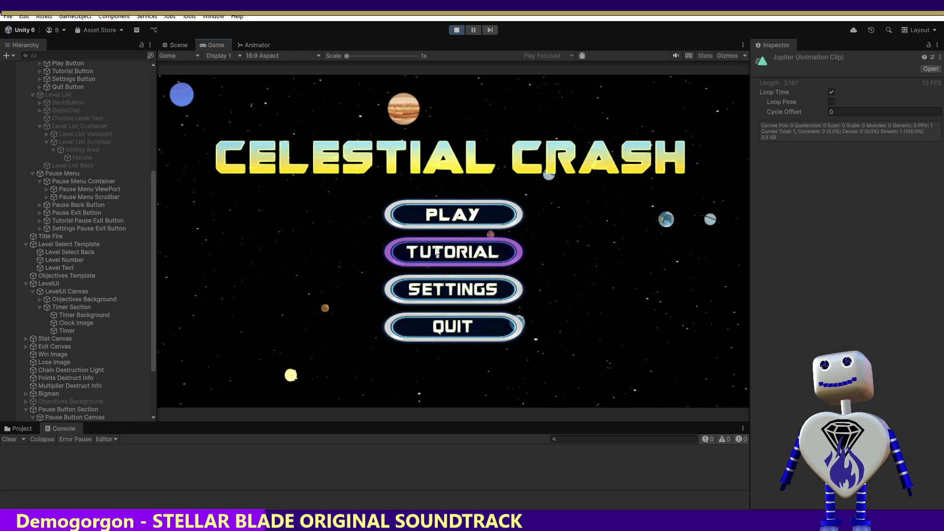
click(452, 250)
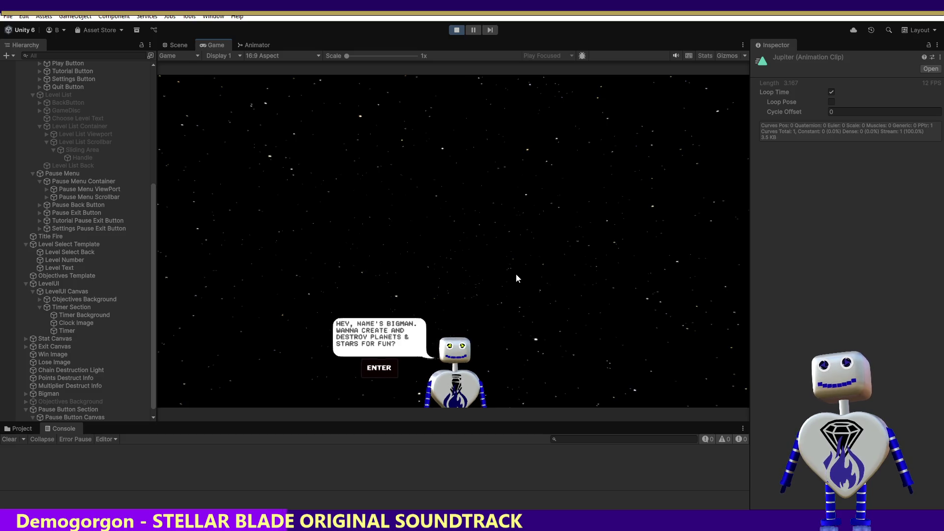
Advance the tutorial dialogue three times with Enter, then pause and exit to the main menu.
key(Return)
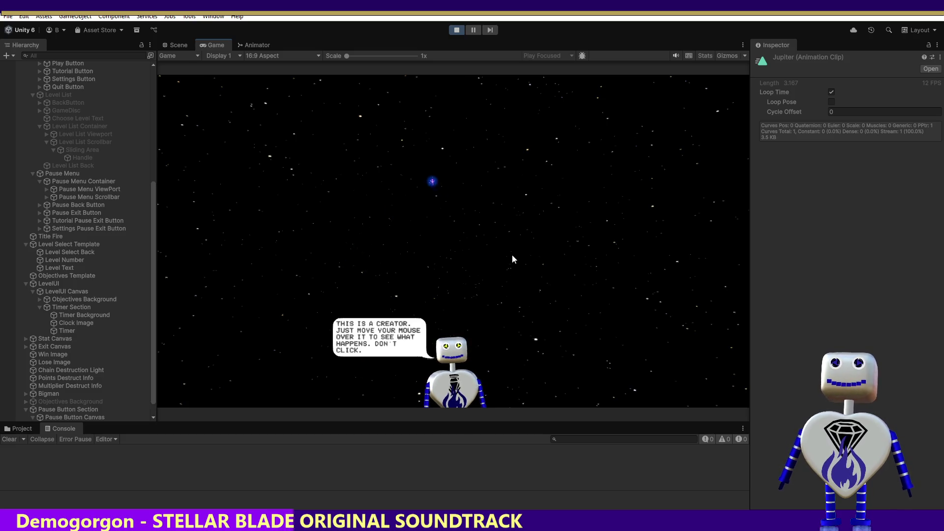
key(Return)
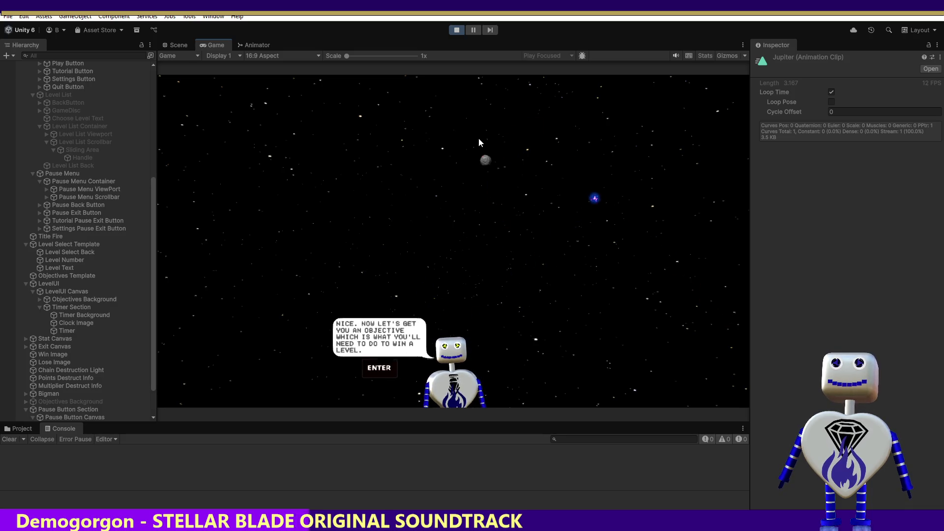
key(Return)
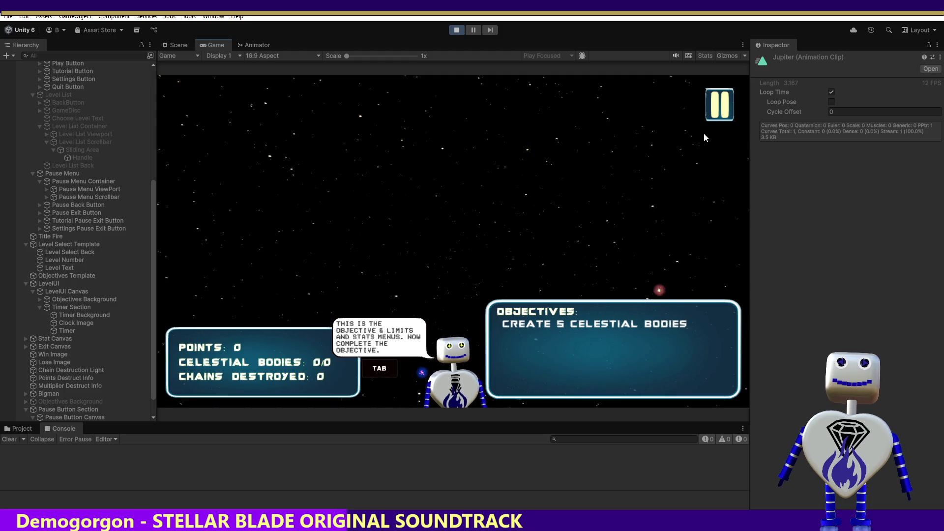
click(716, 106)
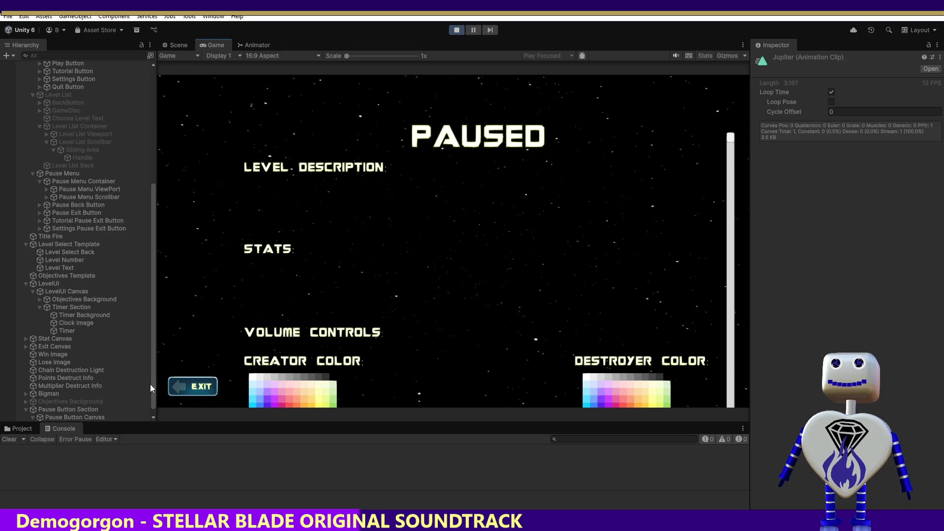
click(195, 388)
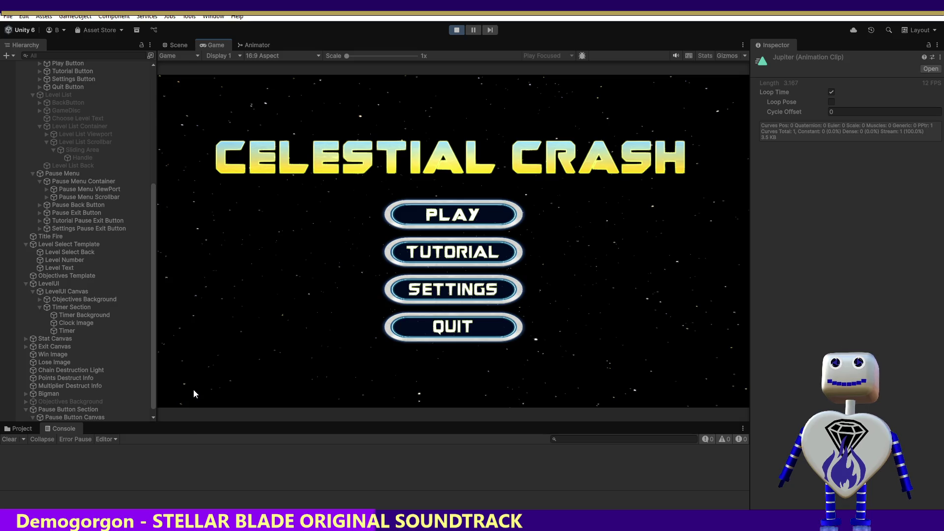
Open the level list, scroll through levels 1–5, then switch to Scene view.
click(480, 202)
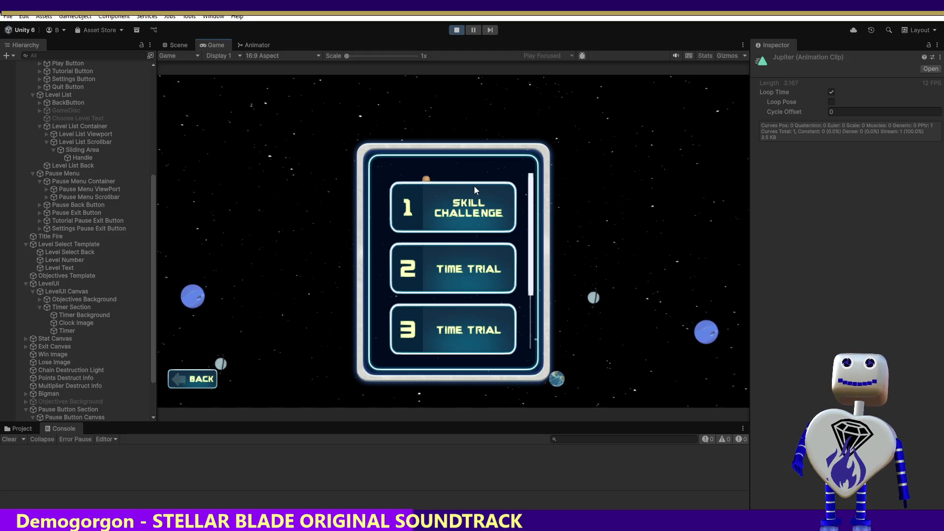
scroll(512, 197, down, 2)
scroll(522, 167, up, 5)
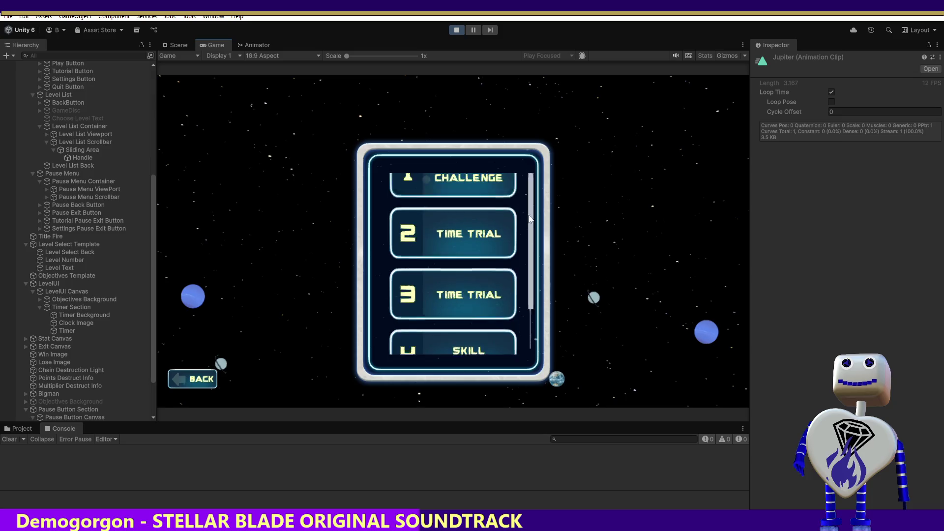
scroll(529, 150, down, 3)
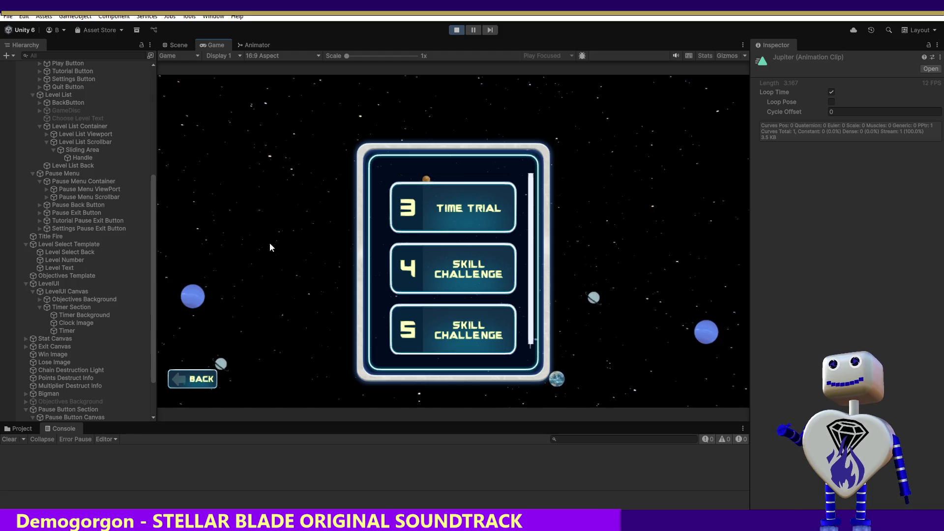
scroll(536, 168, up, 2)
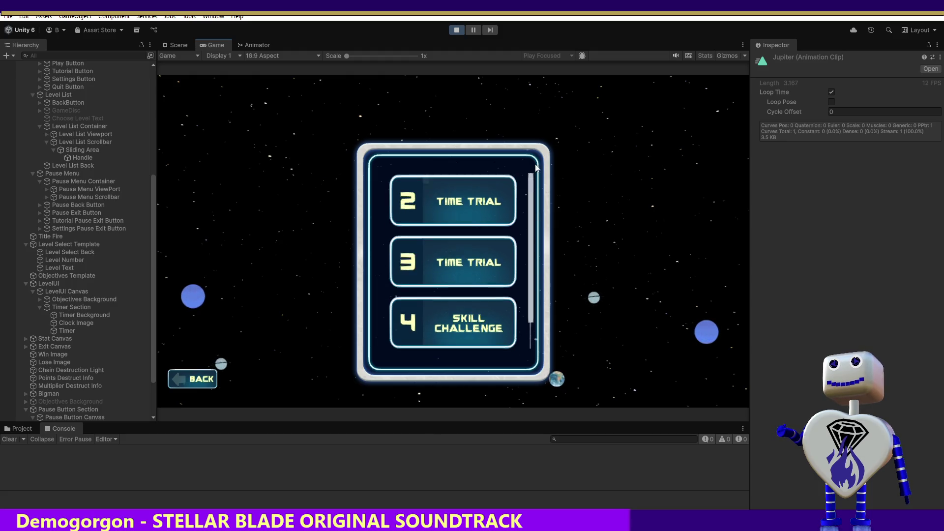
scroll(546, 248, down, 2)
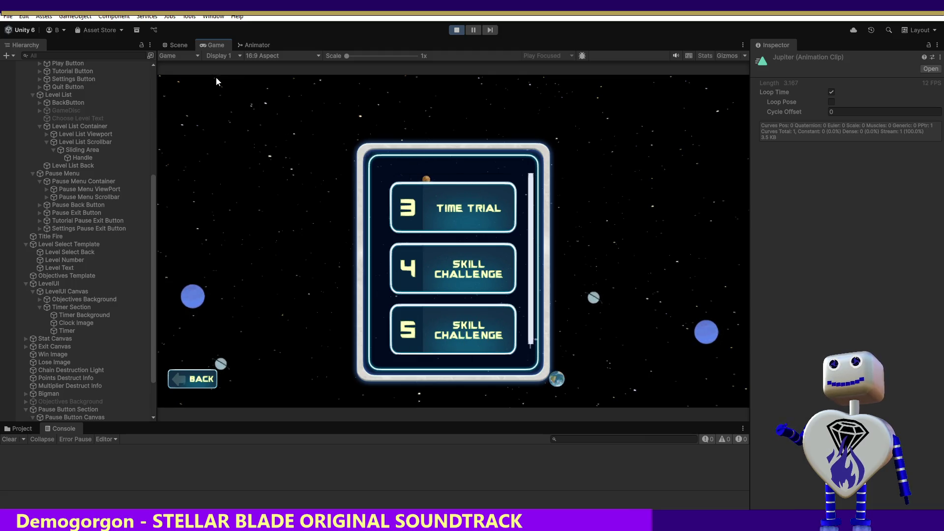
click(178, 45)
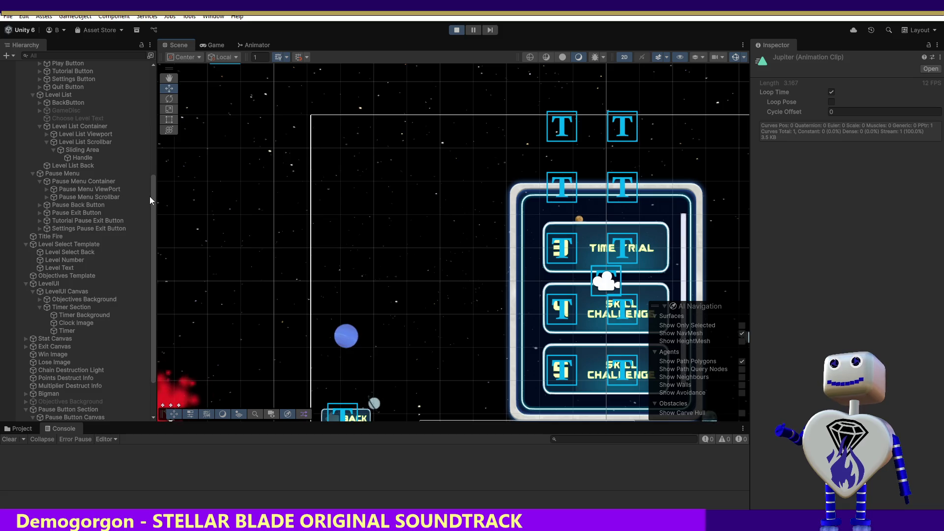
scroll(153, 192, up, 8)
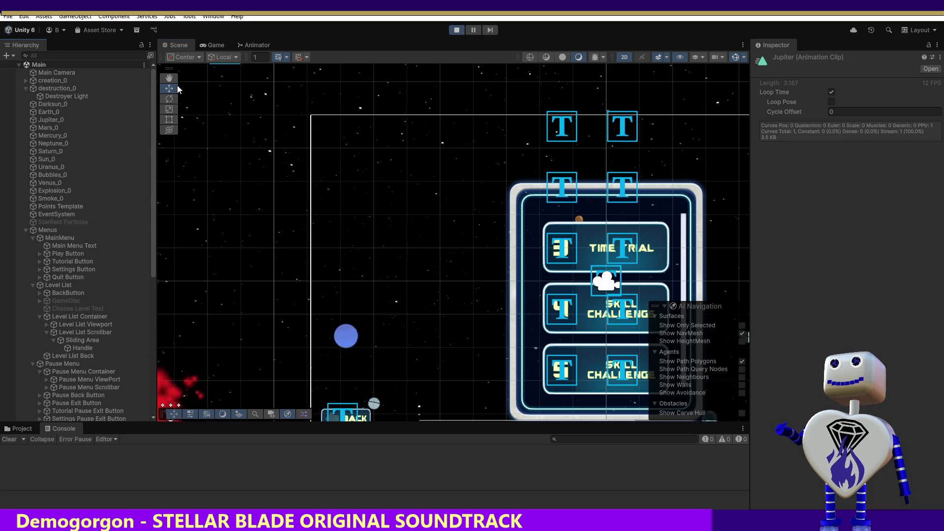
scroll(187, 226, down, 10)
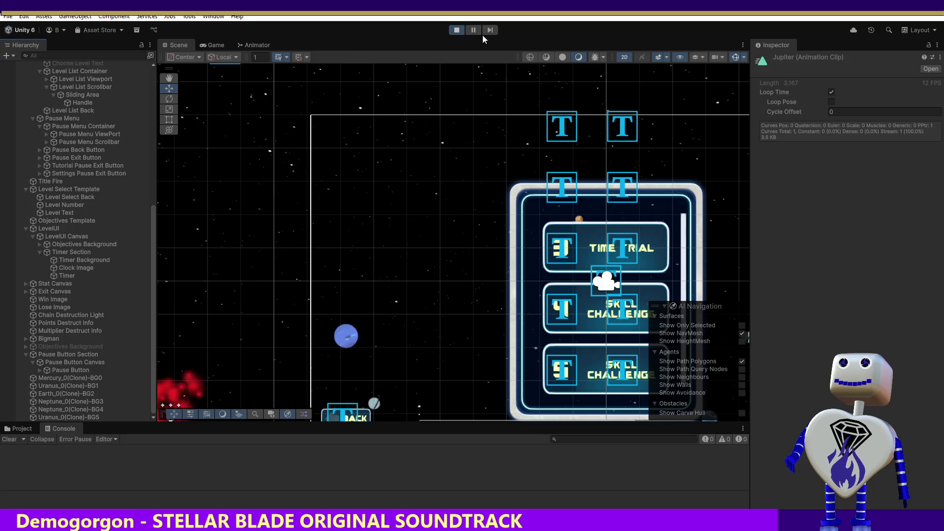
click(458, 31)
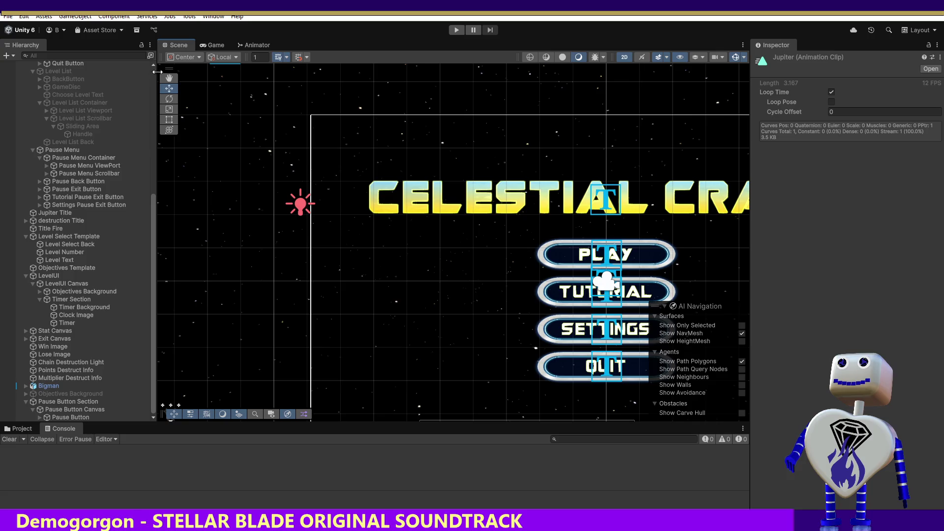
Pan the Scene view past the planets to center the CELESTIAL CRASH title and menu buttons.
drag(190, 269, 514, 243)
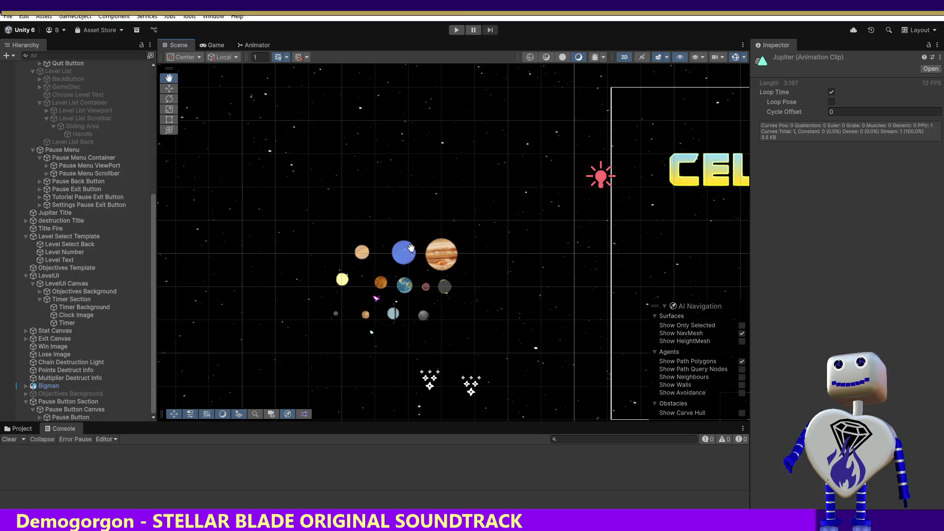
mouse_move(467, 167)
mouse_down()
mouse_move(285, 145)
mouse_move(430, 102)
mouse_move(387, 113)
mouse_up()
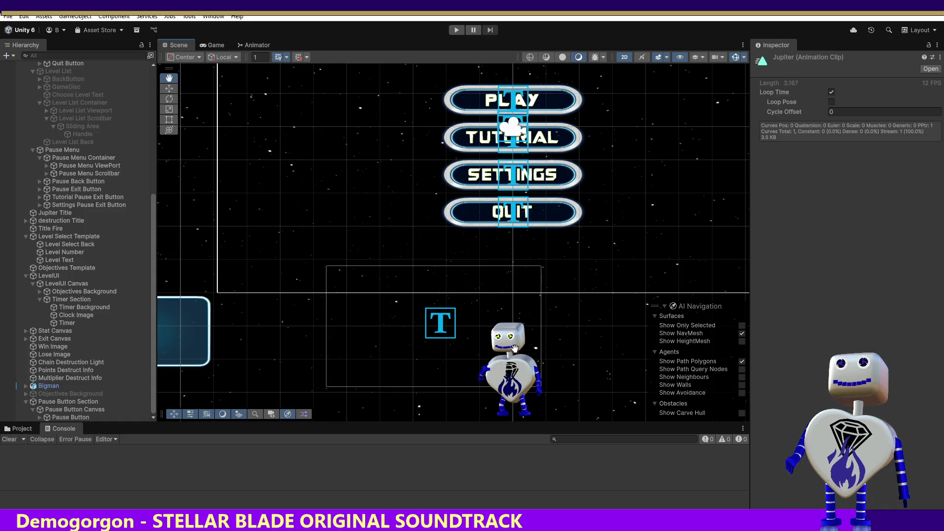
mouse_move(599, 348)
mouse_down()
mouse_move(388, 327)
mouse_move(541, 335)
mouse_up()
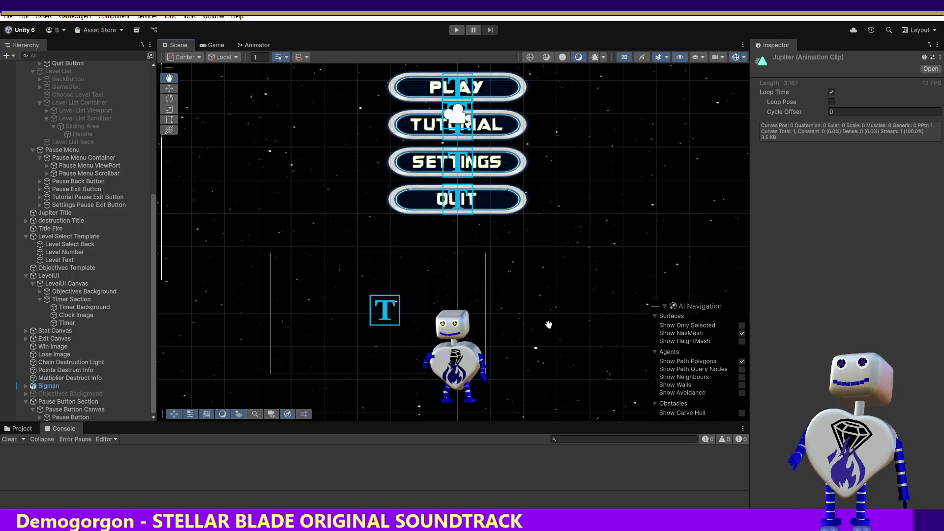
drag(557, 312, 542, 381)
drag(535, 316, 563, 362)
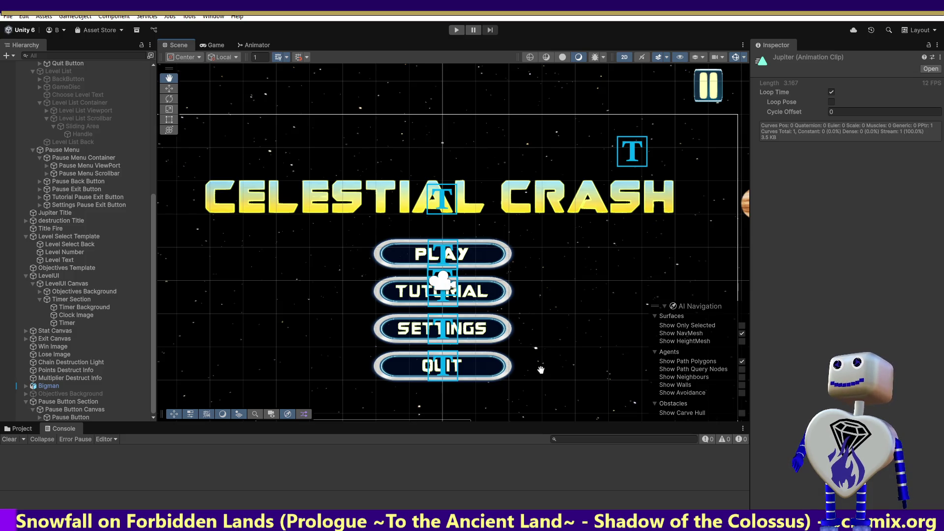
drag(520, 392, 533, 265)
mouse_move(269, 245)
mouse_down()
mouse_move(398, 303)
mouse_move(321, 303)
mouse_move(331, 308)
mouse_move(306, 364)
mouse_up()
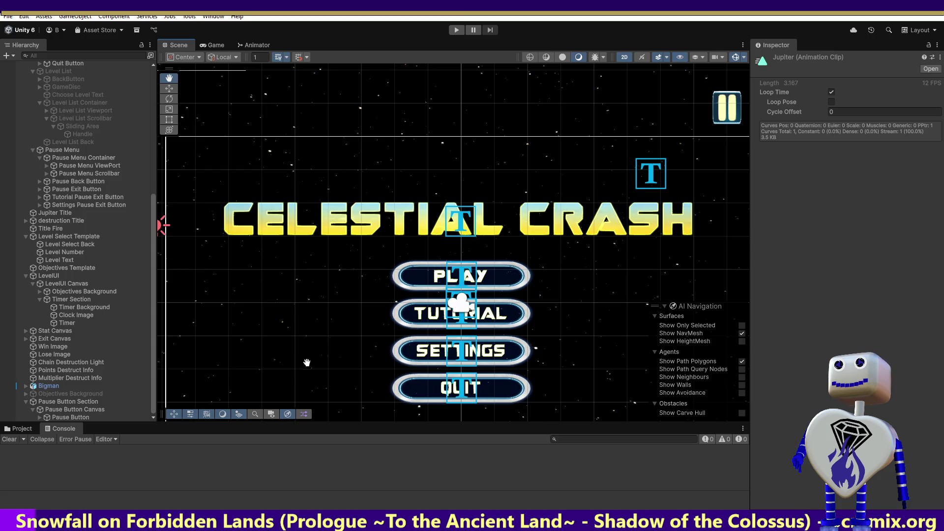
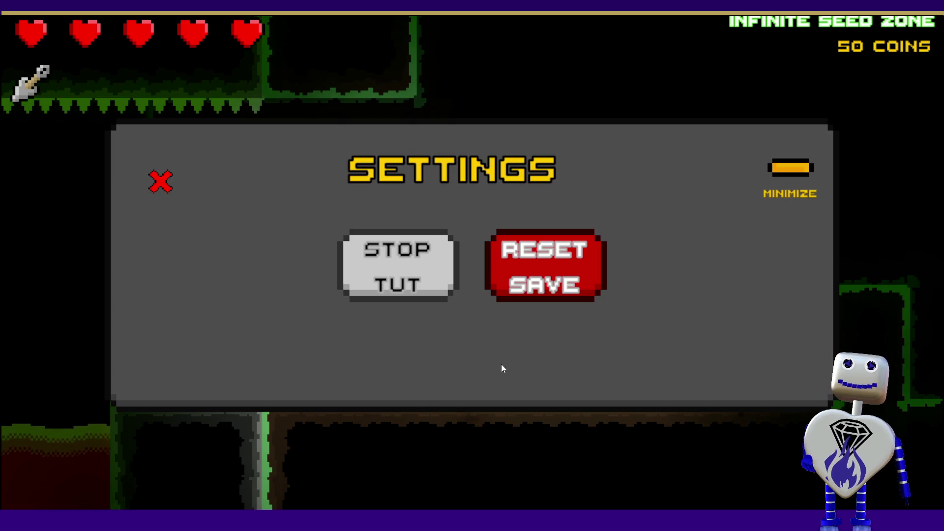
Close the Settings panel, then pick Reset in the Paused menu to restart the level.
click(160, 180)
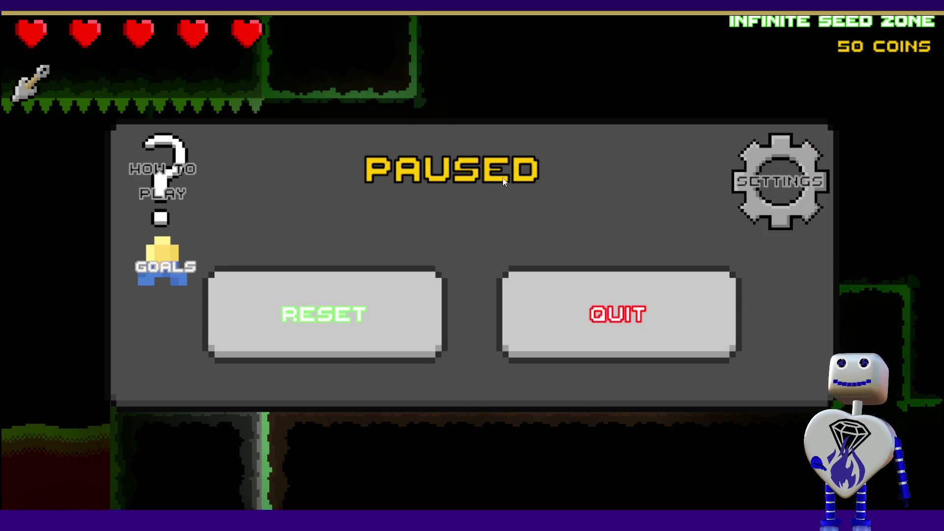
click(389, 310)
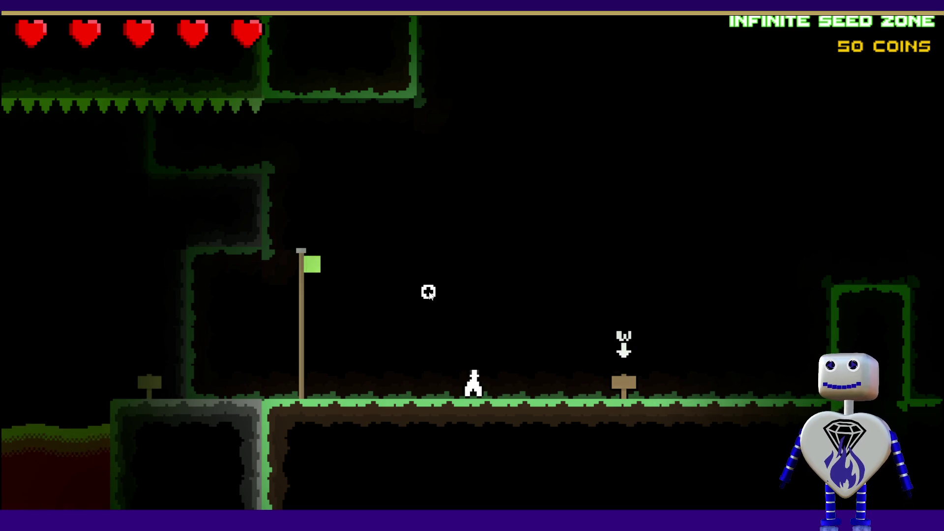
Walk the character right and left along the grassy ledge, jumping once midway.
key(d)
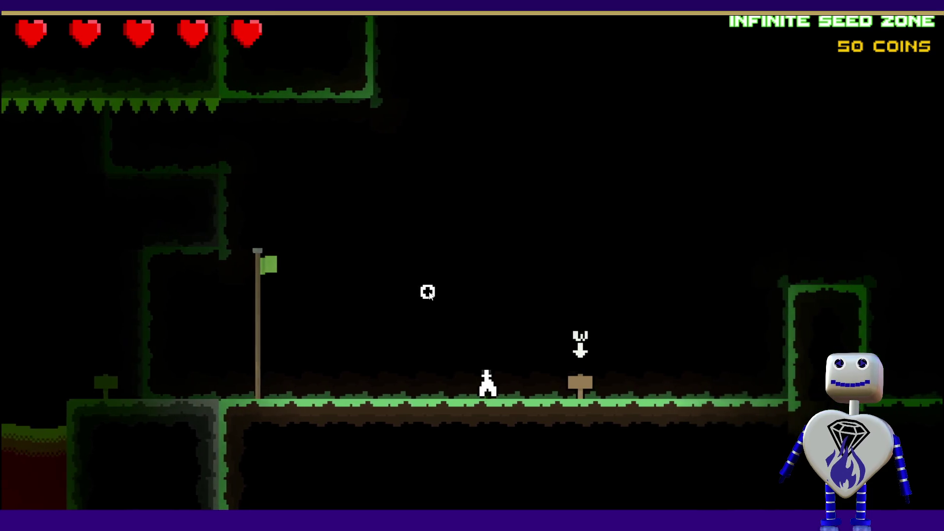
key(a)
key(d)
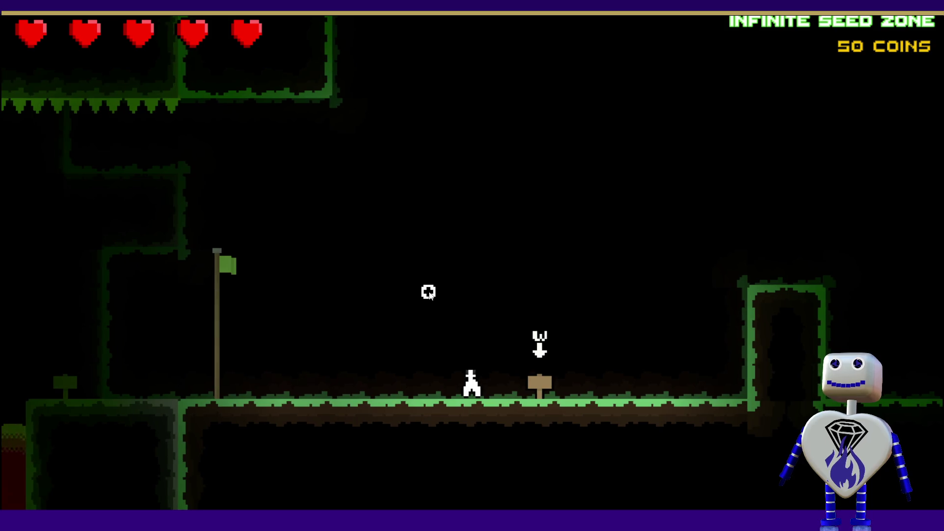
key(space)
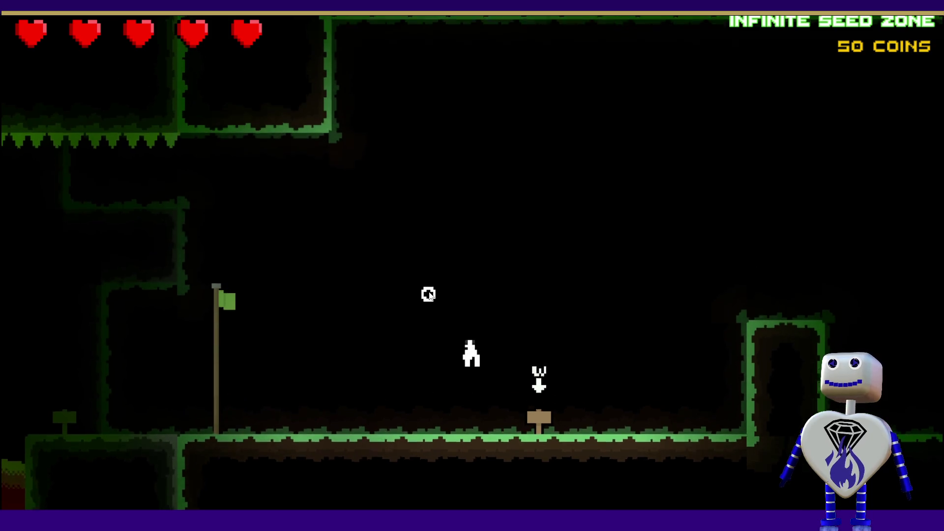
key(a)
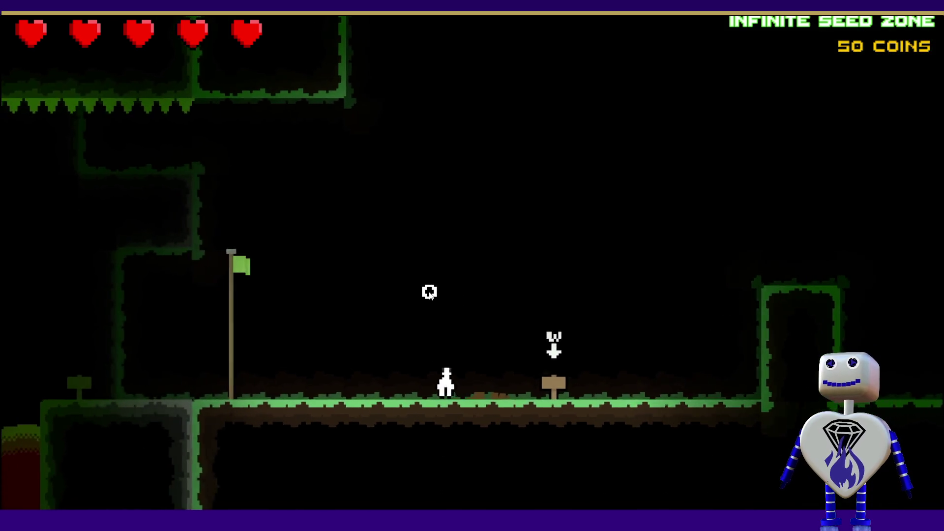
key(d)
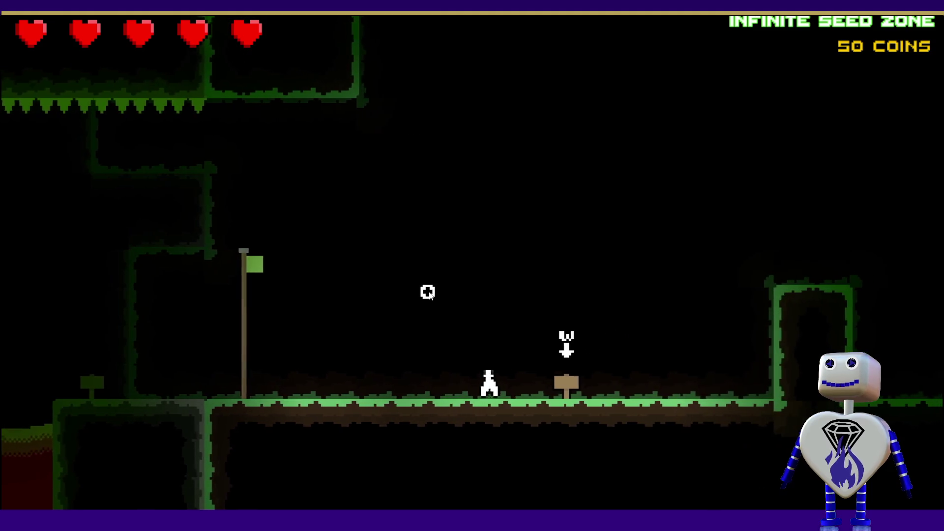